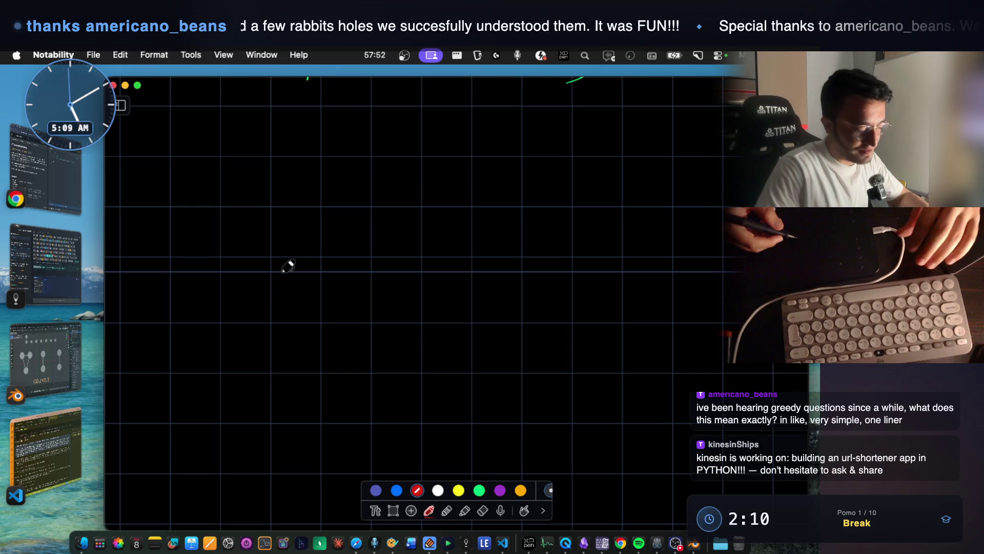
Handwrite Greedy in red with an L-shaped arrow curving to a circled, underlined 1.
{"action": "mouse_move", "coordinate": [231, 201]}
{"action": "left_mouse_down"}
{"action": "mouse_move", "coordinate": [210, 235]}
{"action": "mouse_move", "coordinate": [244, 247]}
{"action": "left_mouse_up"}
{"action": "mouse_move", "coordinate": [264, 236]}
{"action": "left_mouse_down"}
{"action": "mouse_move", "coordinate": [331, 247]}
{"action": "mouse_move", "coordinate": [340, 268]}
{"action": "left_mouse_up"}
{"action": "mouse_move", "coordinate": [280, 292]}
{"action": "left_mouse_down"}
{"action": "mouse_move", "coordinate": [278, 328]}
{"action": "mouse_move", "coordinate": [313, 338]}
{"action": "left_mouse_up"}
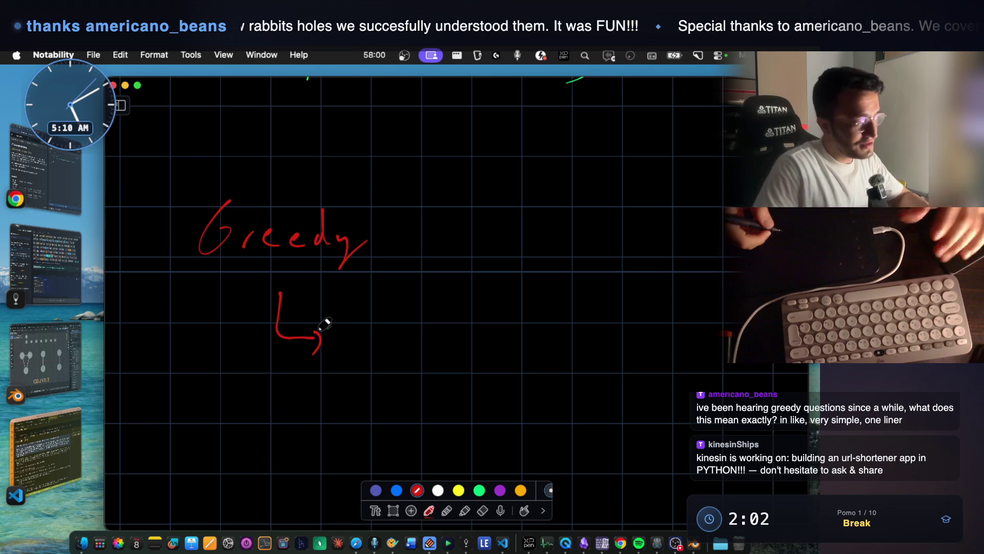
{"action": "scroll", "coordinate": [366, 308], "scroll_direction": "down", "scroll_amount": 3}
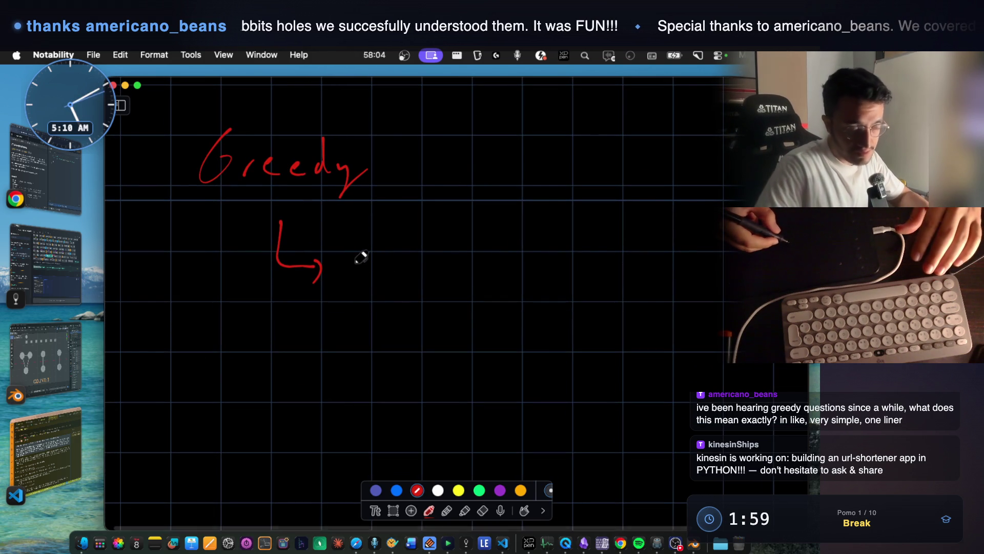
{"action": "mouse_move", "coordinate": [340, 266]}
{"action": "left_mouse_down"}
{"action": "mouse_move", "coordinate": [393, 226]}
{"action": "mouse_move", "coordinate": [418, 221]}
{"action": "mouse_move", "coordinate": [442, 249]}
{"action": "left_mouse_up"}
{"action": "mouse_move", "coordinate": [444, 198]}
{"action": "left_mouse_down"}
{"action": "mouse_move", "coordinate": [440, 257]}
{"action": "mouse_move", "coordinate": [436, 204]}
{"action": "left_mouse_up"}
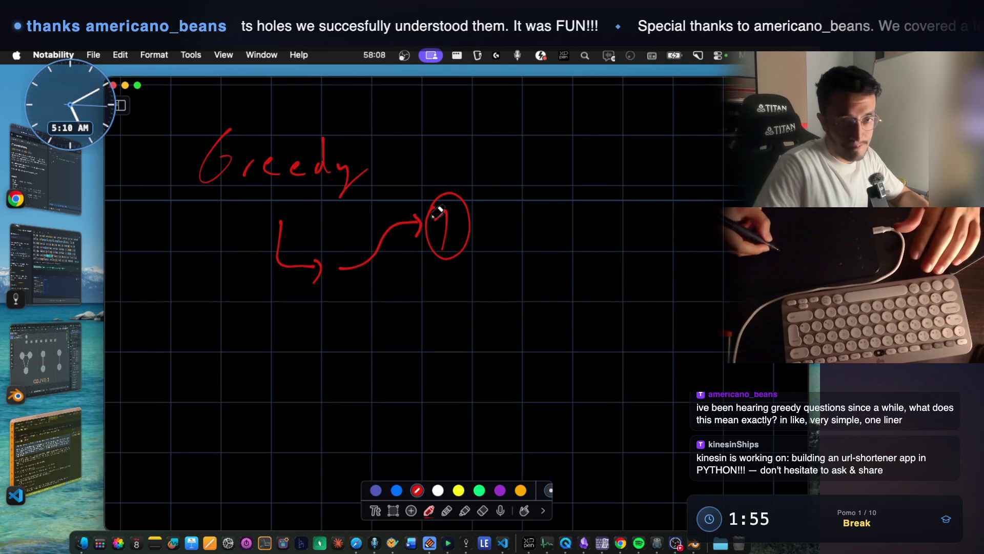
{"action": "mouse_move", "coordinate": [427, 267]}
{"action": "left_mouse_down"}
{"action": "mouse_move", "coordinate": [474, 270]}
{"action": "mouse_move", "coordinate": [460, 272]}
{"action": "left_mouse_up"}
Write and underline Smart, write for ( ) below, and draw an arrow right of Greedy.
{"action": "mouse_move", "coordinate": [535, 227]}
{"action": "left_mouse_down"}
{"action": "mouse_move", "coordinate": [528, 250]}
{"action": "mouse_move", "coordinate": [590, 232]}
{"action": "left_mouse_up"}
{"action": "left_click_drag", "start_coordinate": [595, 226], "coordinate": [594, 246]}
{"action": "left_click_drag", "start_coordinate": [588, 235], "coordinate": [600, 233]}
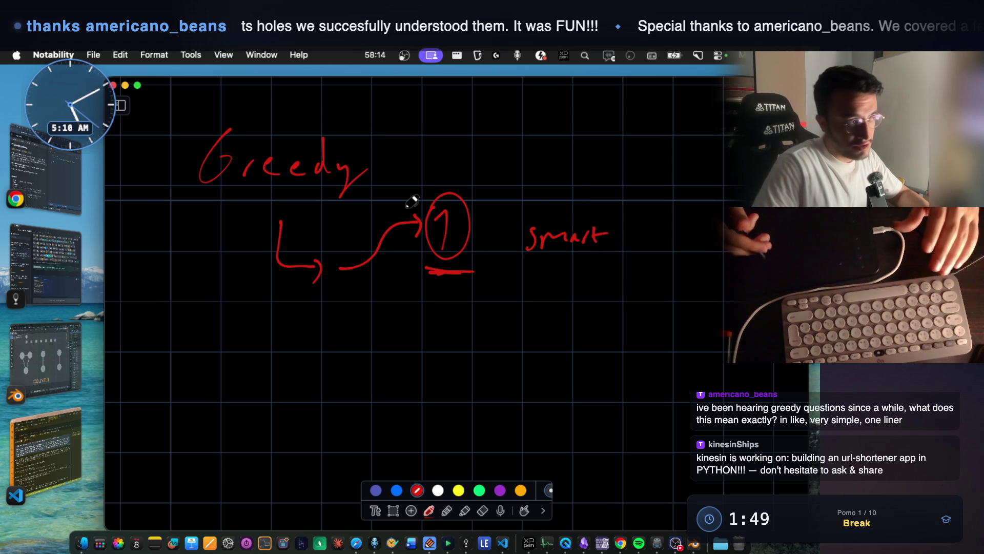
{"action": "scroll", "coordinate": [230, 344], "scroll_direction": "down", "scroll_amount": 2}
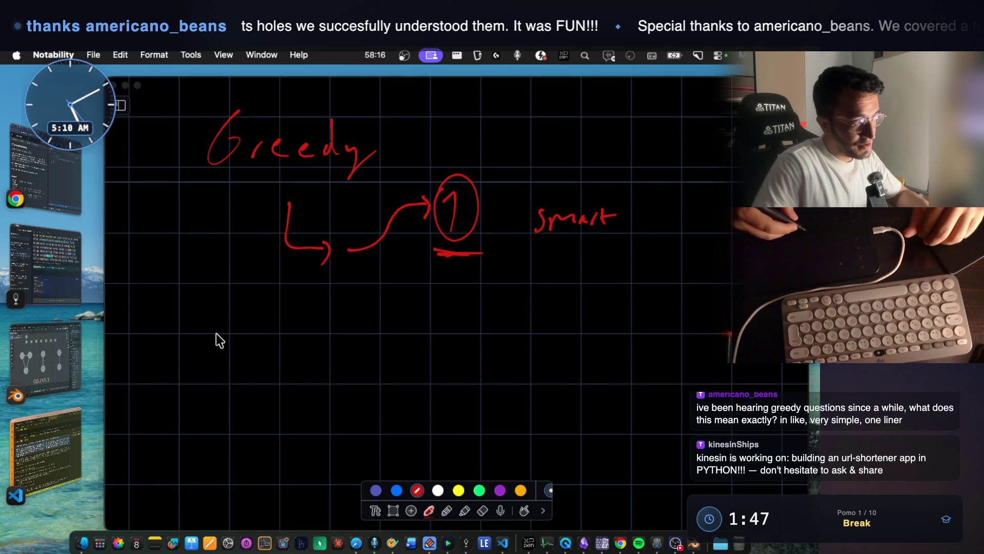
{"action": "mouse_move", "coordinate": [229, 363]}
{"action": "left_mouse_down"}
{"action": "mouse_move", "coordinate": [255, 313]}
{"action": "mouse_move", "coordinate": [276, 333]}
{"action": "left_mouse_up"}
{"action": "left_click_drag", "start_coordinate": [282, 337], "coordinate": [299, 321]}
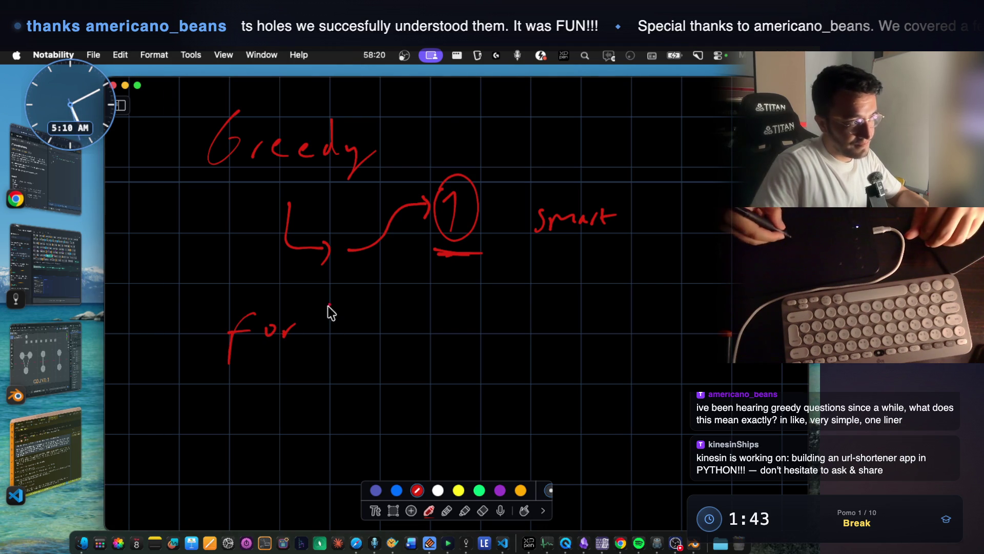
{"action": "left_click_drag", "start_coordinate": [449, 339], "coordinate": [444, 345]}
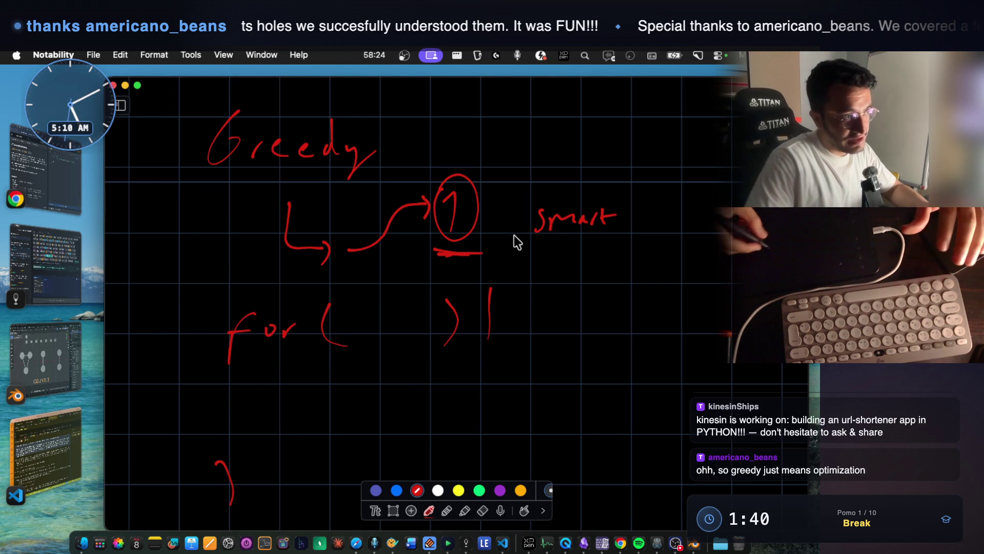
{"action": "left_click_drag", "start_coordinate": [536, 237], "coordinate": [620, 238]}
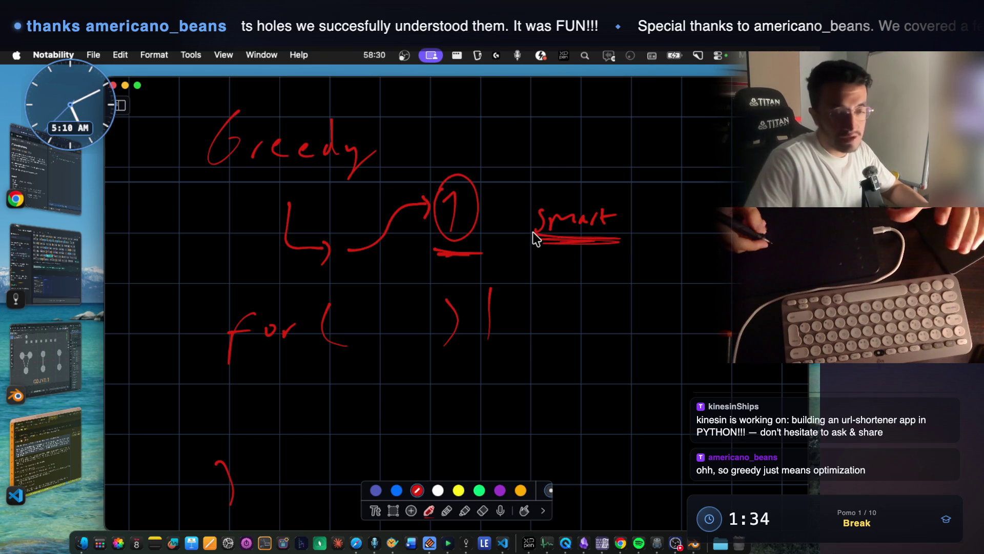
{"action": "scroll", "coordinate": [403, 208], "scroll_direction": "up", "scroll_amount": 3}
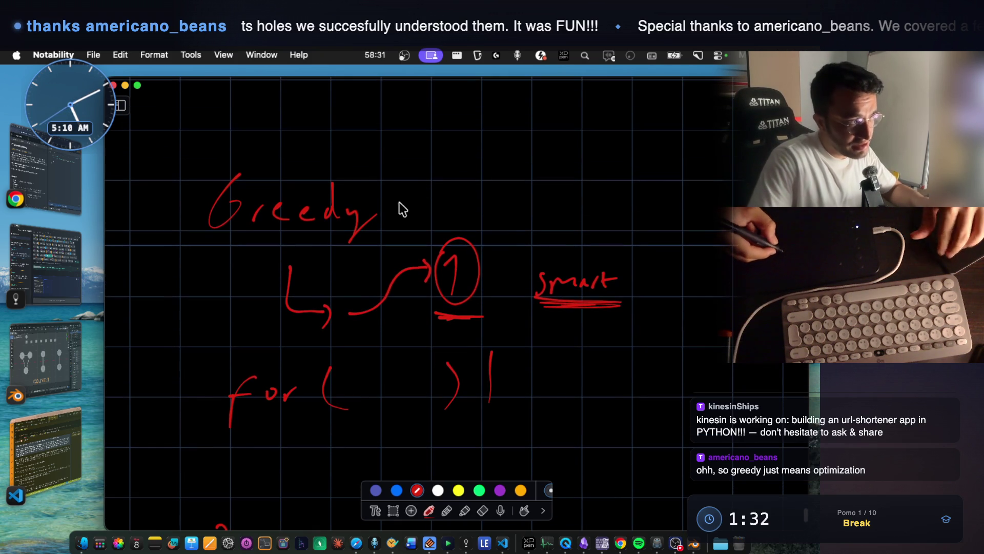
{"action": "mouse_move", "coordinate": [393, 209]}
{"action": "left_mouse_down"}
{"action": "mouse_move", "coordinate": [455, 206]}
{"action": "mouse_move", "coordinate": [445, 216]}
{"action": "left_mouse_up"}
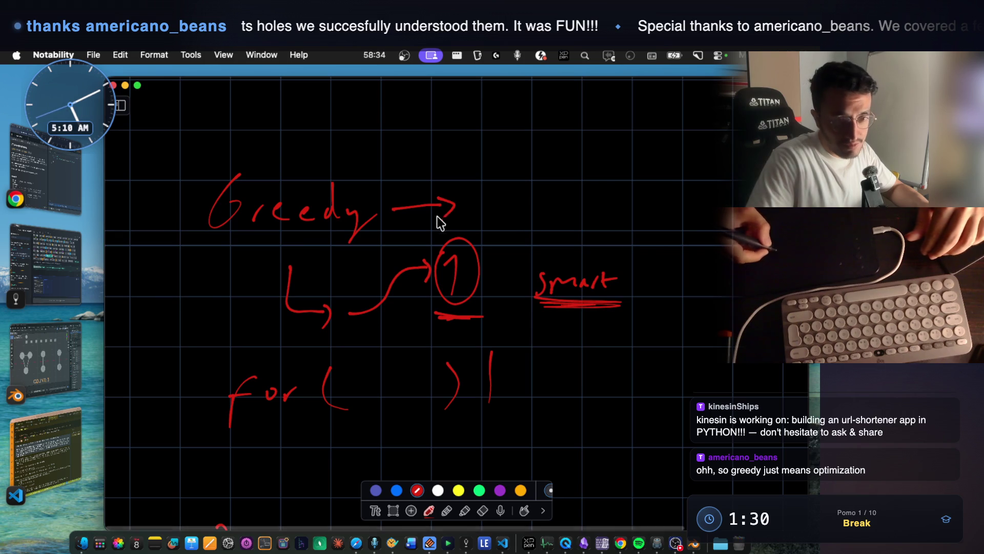
Write DP at the arrow's end, underline it, label it Big Broth.., and re-underline Greedy.
{"action": "left_click_drag", "start_coordinate": [542, 175], "coordinate": [568, 165]}
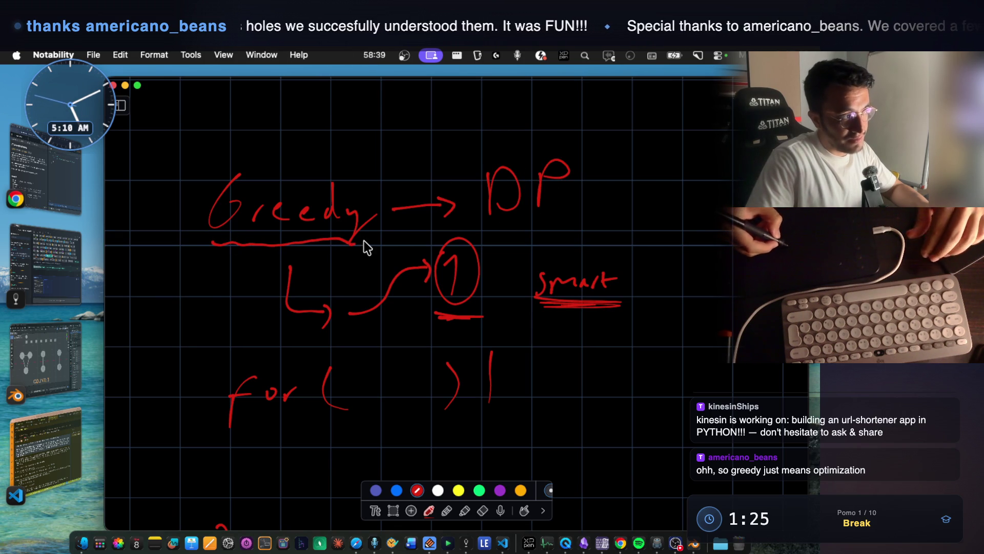
{"action": "left_click_drag", "start_coordinate": [477, 222], "coordinate": [573, 224]}
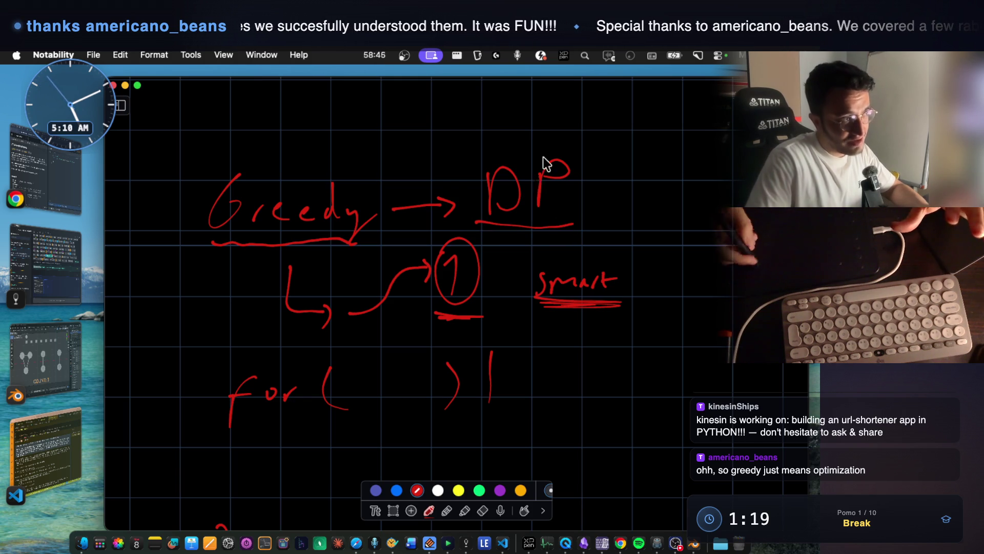
{"action": "scroll", "coordinate": [495, 149], "scroll_direction": "up", "scroll_amount": 3}
{"action": "mouse_move", "coordinate": [450, 169]}
{"action": "left_mouse_down"}
{"action": "mouse_move", "coordinate": [470, 186]}
{"action": "mouse_move", "coordinate": [491, 183]}
{"action": "mouse_move", "coordinate": [500, 212]}
{"action": "left_mouse_up"}
{"action": "mouse_move", "coordinate": [554, 175]}
{"action": "left_mouse_down"}
{"action": "mouse_move", "coordinate": [571, 193]}
{"action": "mouse_move", "coordinate": [647, 192]}
{"action": "left_mouse_up"}
{"action": "left_click_drag", "start_coordinate": [254, 318], "coordinate": [391, 307]}
Sketch a small stick figure above Greedy and a large one on the right, undoing a stray stroke.
{"action": "left_click", "coordinate": [308, 221]}
{"action": "left_click_drag", "start_coordinate": [297, 204], "coordinate": [307, 231]}
{"action": "mouse_move", "coordinate": [293, 226]}
{"action": "left_mouse_down"}
{"action": "mouse_move", "coordinate": [323, 226]}
{"action": "mouse_move", "coordinate": [292, 242]}
{"action": "left_mouse_up"}
{"action": "left_click_drag", "start_coordinate": [306, 231], "coordinate": [328, 241]}
{"action": "mouse_move", "coordinate": [693, 164]}
{"action": "left_mouse_down"}
{"action": "mouse_move", "coordinate": [710, 235]}
{"action": "mouse_move", "coordinate": [705, 302]}
{"action": "mouse_move", "coordinate": [741, 280]}
{"action": "left_mouse_up"}
{"action": "left_click_drag", "start_coordinate": [672, 332], "coordinate": [739, 313]}
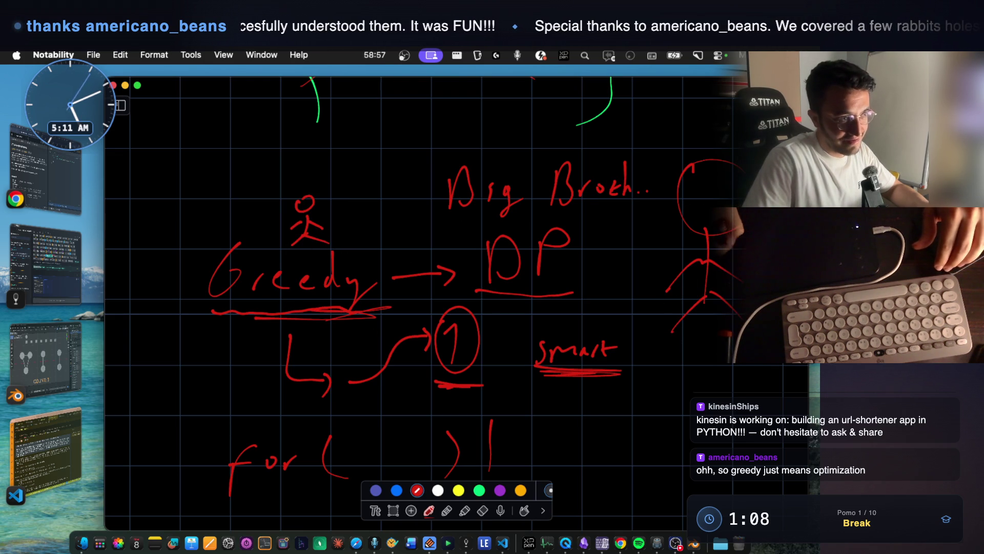
{"action": "left_click_drag", "start_coordinate": [682, 174], "coordinate": [664, 225]}
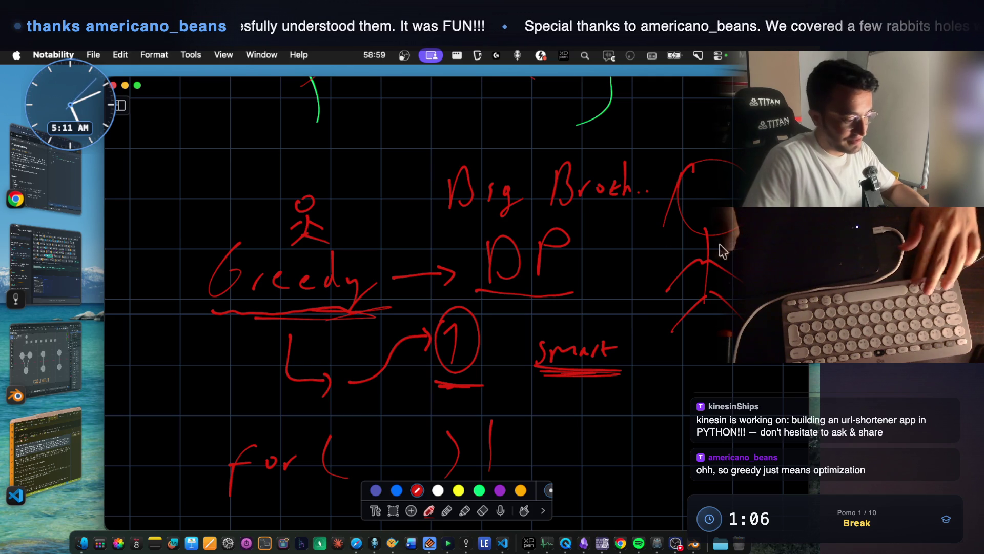
{"action": "key", "text": "super+z"}
{"action": "left_click_drag", "start_coordinate": [691, 163], "coordinate": [696, 227]}
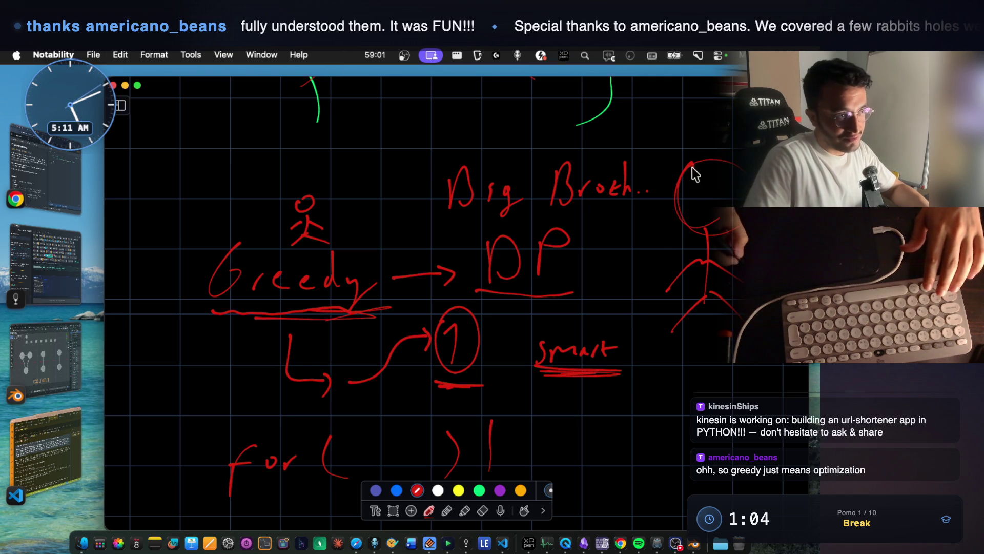
{"action": "mouse_move", "coordinate": [659, 124]}
{"action": "left_mouse_down"}
{"action": "mouse_move", "coordinate": [691, 168]}
{"action": "mouse_move", "coordinate": [724, 128]}
{"action": "left_mouse_up"}
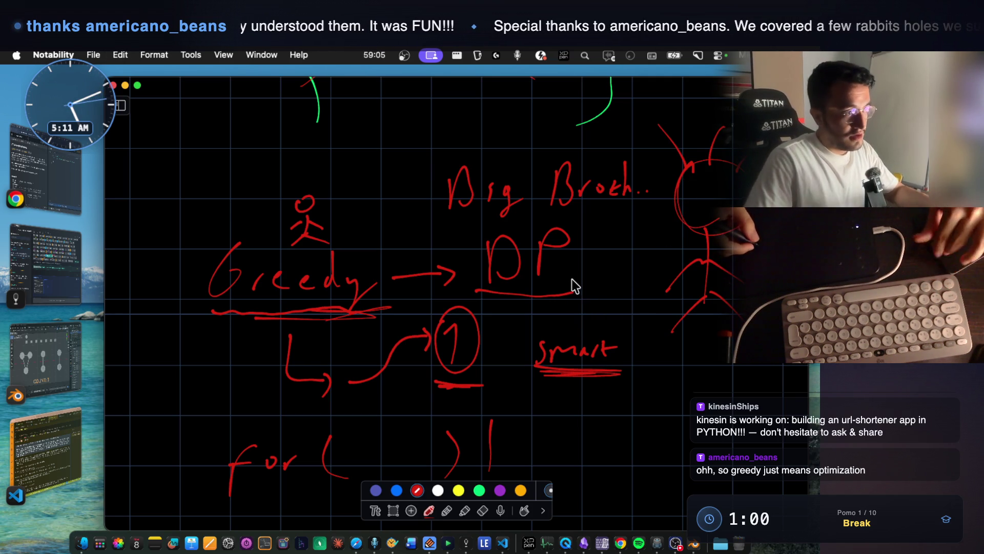
{"action": "scroll", "coordinate": [573, 279], "scroll_direction": "down", "scroll_amount": 3}
{"action": "right_click", "coordinate": [125, 288]}
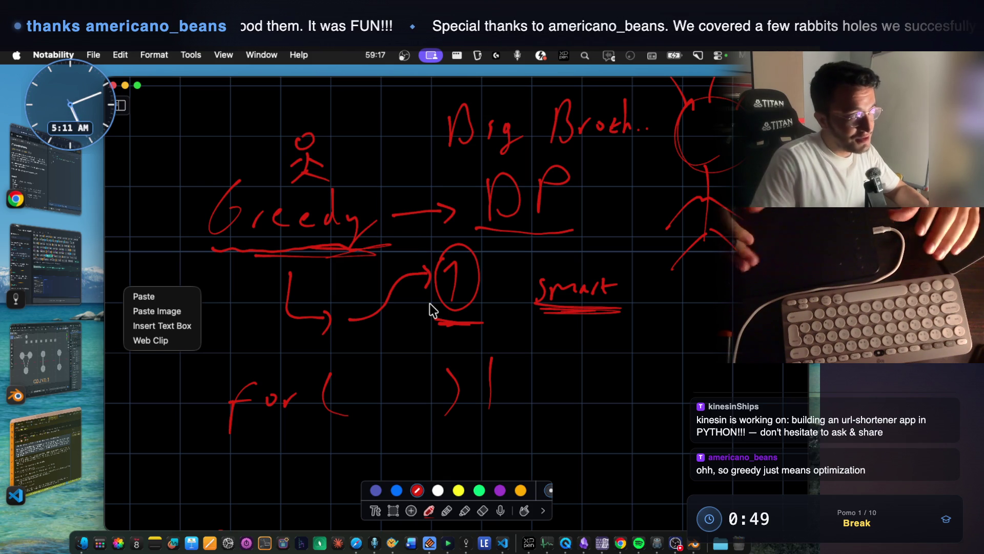
{"action": "left_click", "coordinate": [532, 332]}
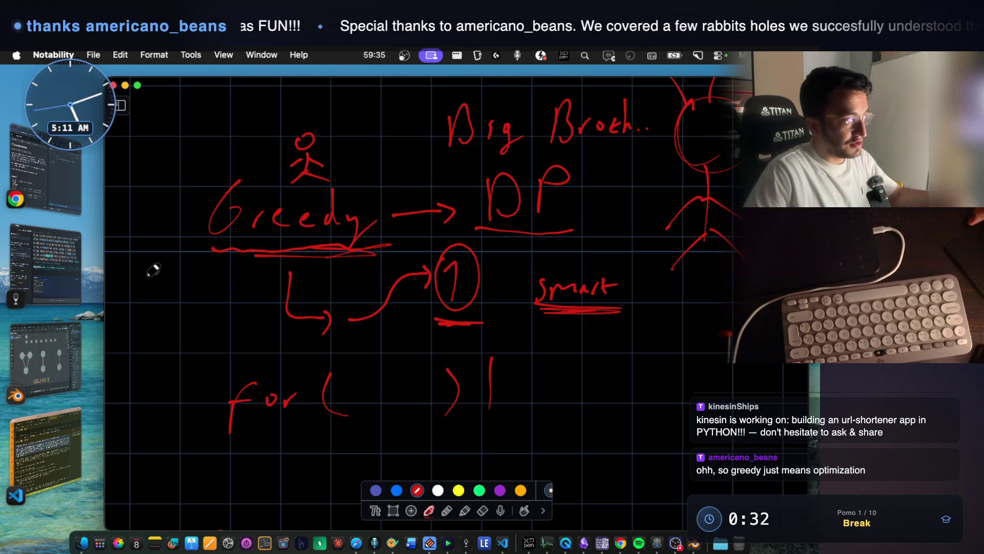
{"action": "left_click", "coordinate": [65, 279]}
{"action": "left_click", "coordinate": [70, 183]}
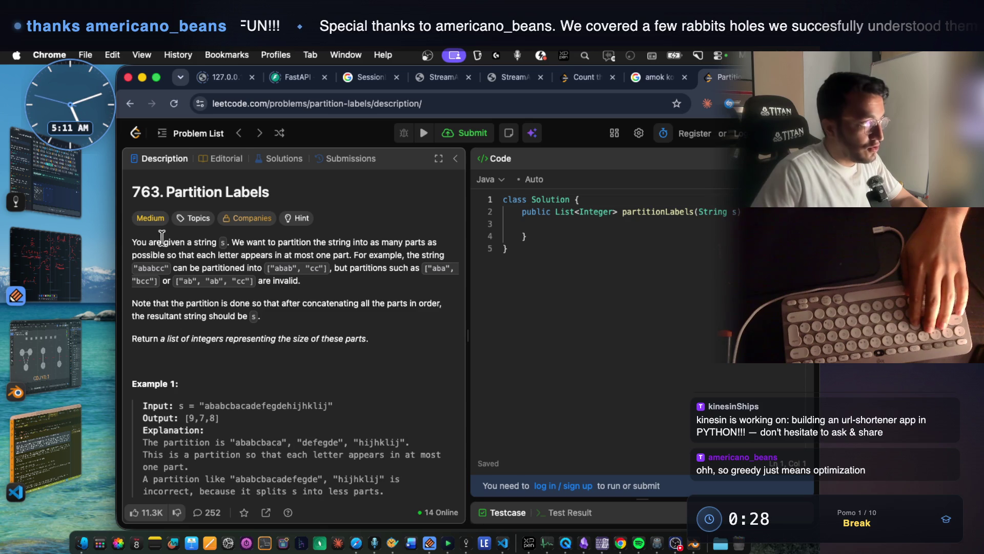
Select 'are given' in the Partition Labels description, view its text options, then return to Notability.
{"action": "left_click_drag", "start_coordinate": [147, 241], "coordinate": [184, 241]}
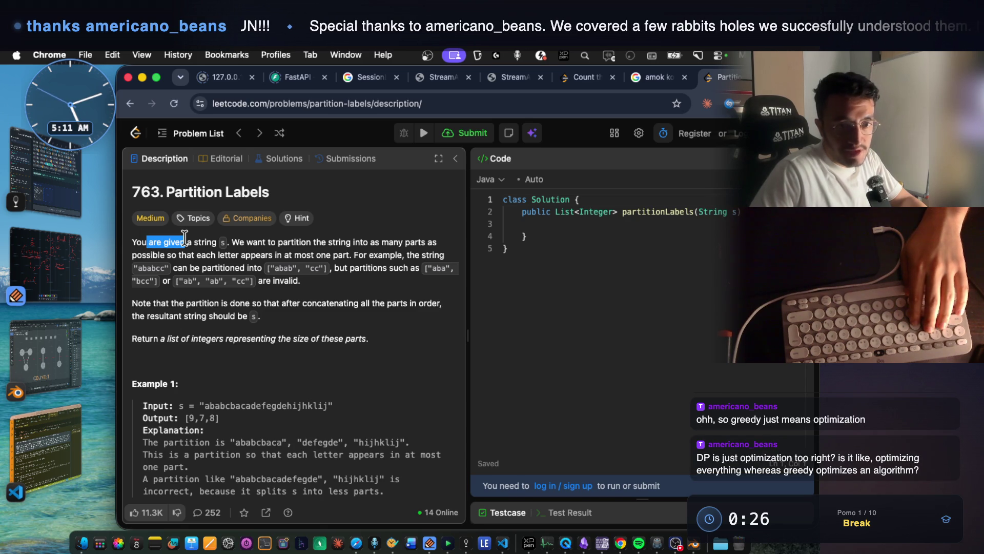
{"action": "right_click", "coordinate": [188, 239]}
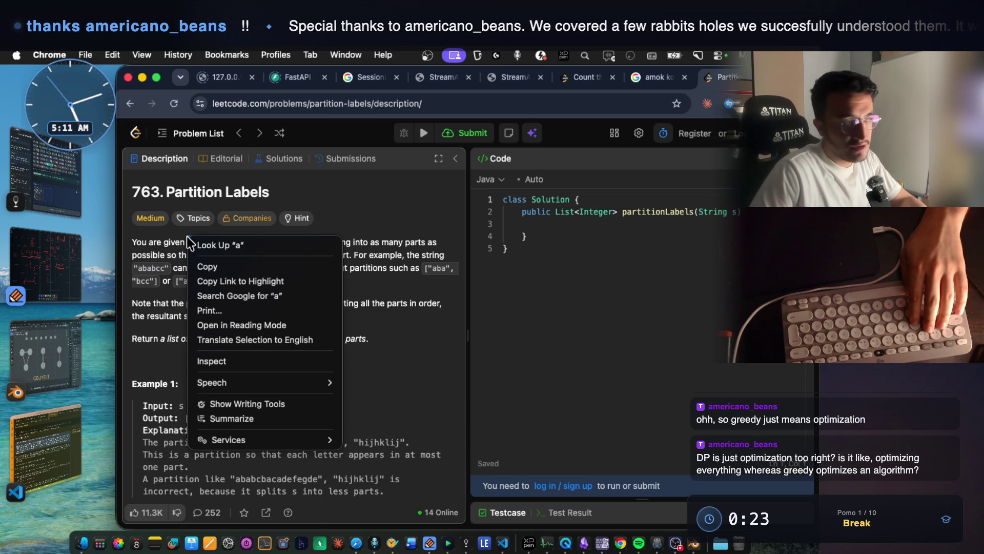
{"action": "left_click", "coordinate": [400, 245]}
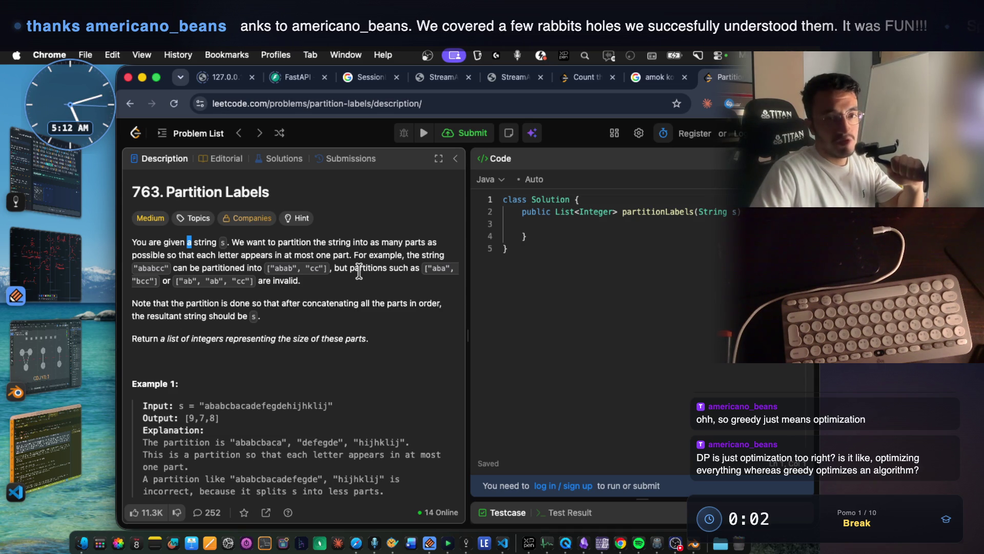
{"action": "left_click", "coordinate": [63, 255]}
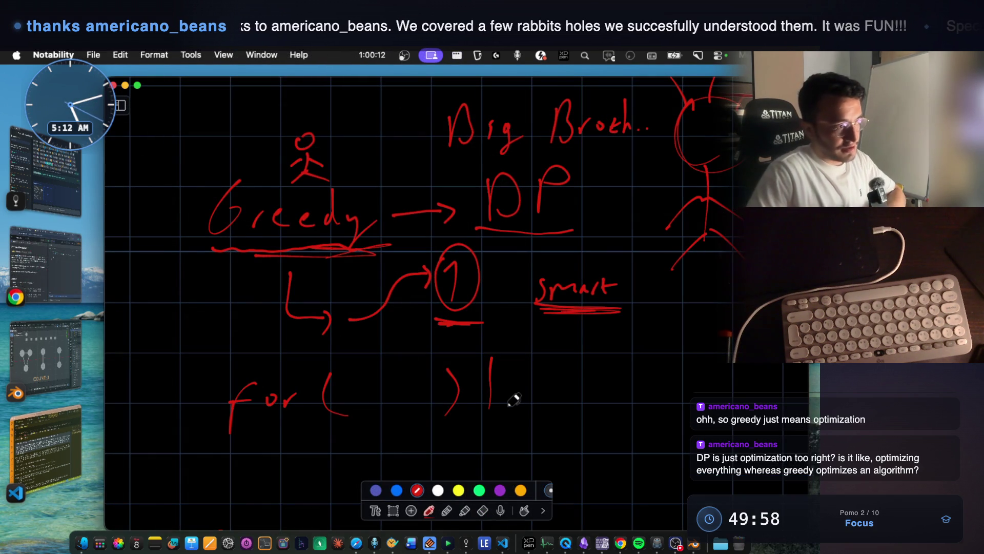
Draw a root circle with three branches and write the Edit Distance heading.
{"action": "scroll", "coordinate": [514, 400], "scroll_direction": "down", "scroll_amount": 10}
{"action": "left_click_drag", "start_coordinate": [377, 238], "coordinate": [386, 237]}
{"action": "left_click_drag", "start_coordinate": [378, 283], "coordinate": [315, 348]}
{"action": "mouse_move", "coordinate": [391, 279]}
{"action": "left_mouse_down"}
{"action": "mouse_move", "coordinate": [388, 356]}
{"action": "mouse_move", "coordinate": [473, 345]}
{"action": "left_mouse_up"}
{"action": "left_click_drag", "start_coordinate": [419, 272], "coordinate": [550, 323]}
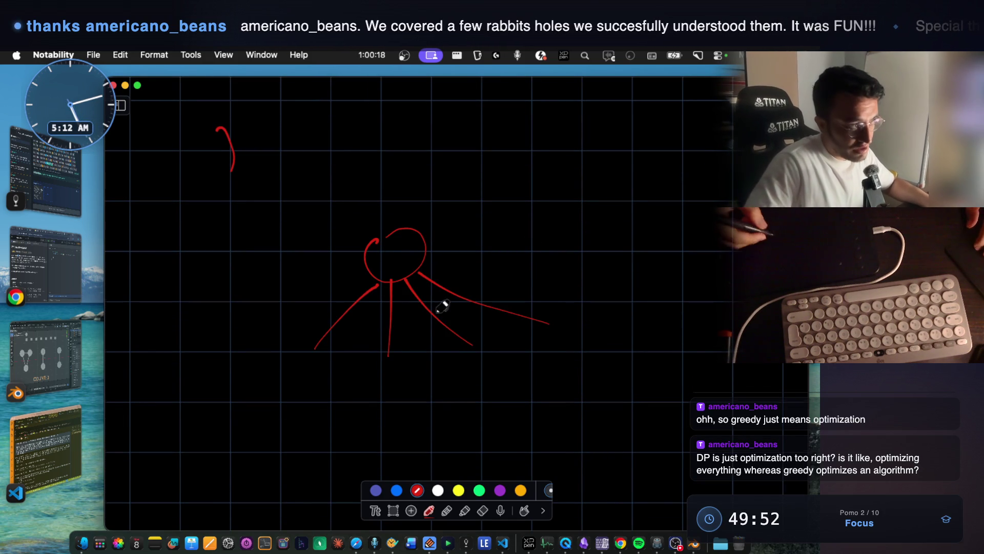
{"action": "left_click_drag", "start_coordinate": [442, 194], "coordinate": [465, 194]}
{"action": "mouse_move", "coordinate": [444, 195]}
{"action": "left_mouse_down"}
{"action": "mouse_move", "coordinate": [445, 223]}
{"action": "mouse_move", "coordinate": [463, 208]}
{"action": "left_mouse_up"}
{"action": "mouse_move", "coordinate": [445, 224]}
{"action": "left_mouse_down"}
{"action": "mouse_move", "coordinate": [506, 204]}
{"action": "mouse_move", "coordinate": [528, 212]}
{"action": "mouse_move", "coordinate": [599, 205]}
{"action": "left_mouse_up"}
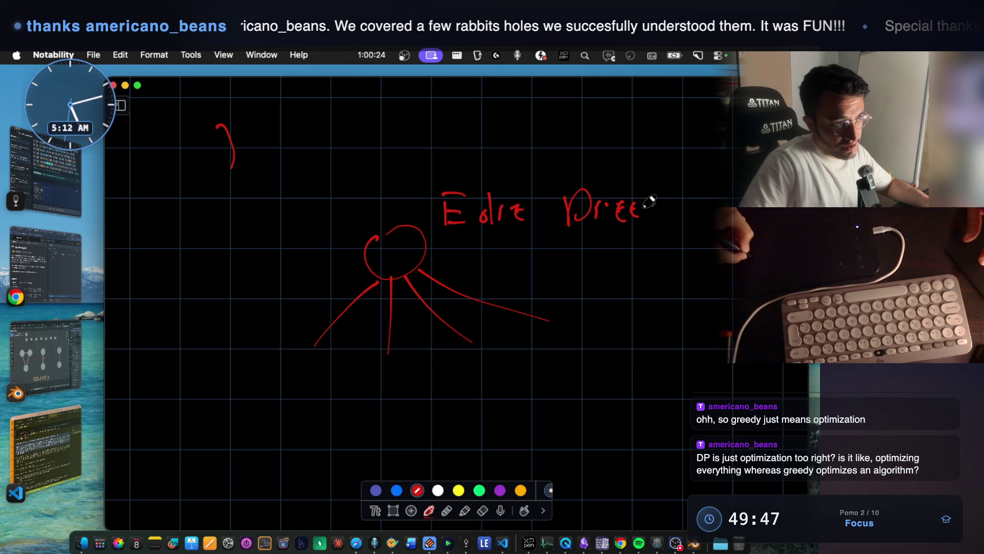
Add child circles labelled Insert, Delete and Replace, undoing a stray mark under the right child.
{"action": "left_click_drag", "start_coordinate": [693, 214], "coordinate": [704, 214]}
{"action": "scroll", "coordinate": [556, 246], "scroll_direction": "down", "scroll_amount": 5}
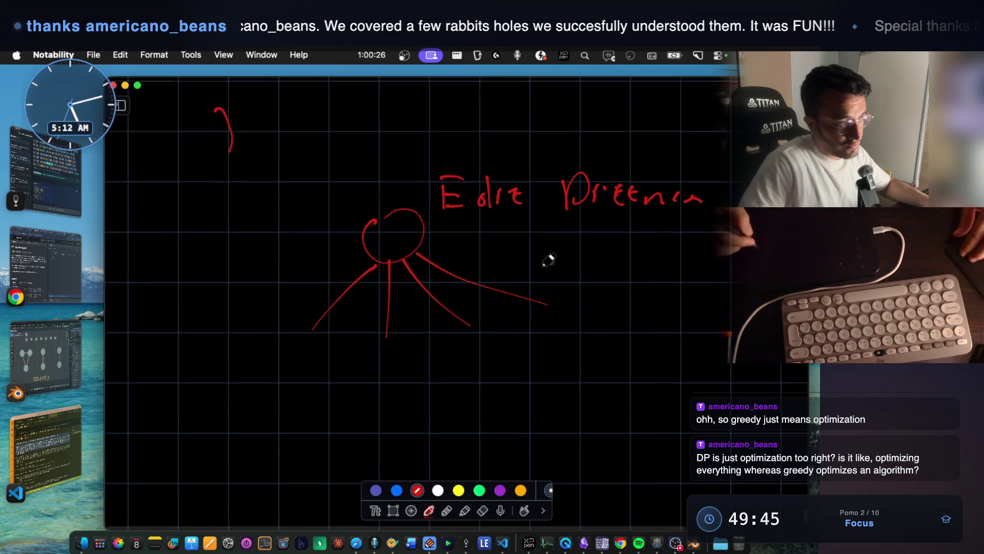
{"action": "mouse_move", "coordinate": [293, 292]}
{"action": "left_mouse_down"}
{"action": "mouse_move", "coordinate": [285, 303]}
{"action": "mouse_move", "coordinate": [297, 284]}
{"action": "left_mouse_up"}
{"action": "mouse_move", "coordinate": [270, 349]}
{"action": "left_mouse_down"}
{"action": "mouse_move", "coordinate": [270, 384]}
{"action": "mouse_move", "coordinate": [345, 365]}
{"action": "left_mouse_up"}
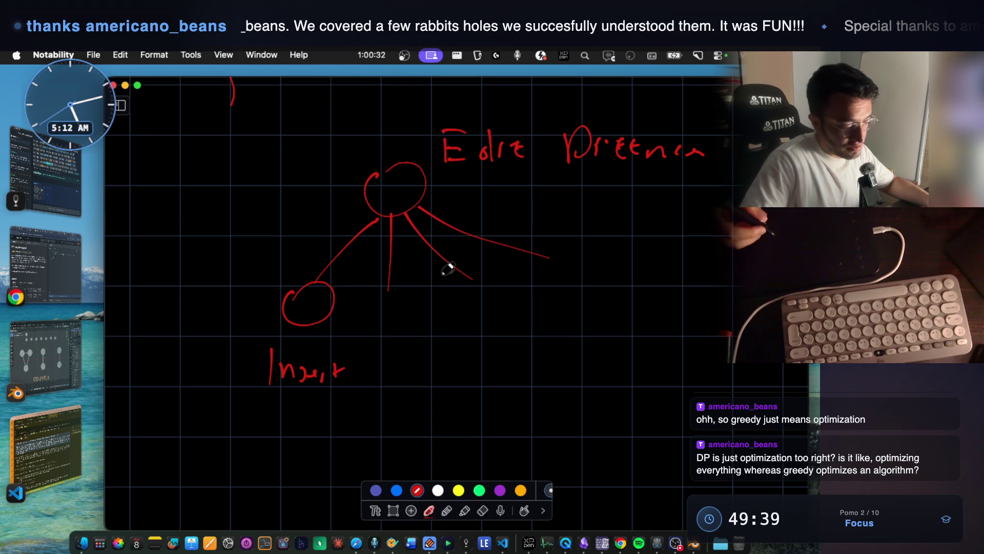
{"action": "mouse_move", "coordinate": [378, 303]}
{"action": "left_mouse_down"}
{"action": "mouse_move", "coordinate": [392, 333]}
{"action": "mouse_move", "coordinate": [381, 302]}
{"action": "left_mouse_up"}
{"action": "left_click_drag", "start_coordinate": [376, 355], "coordinate": [377, 390]}
{"action": "left_click_drag", "start_coordinate": [378, 359], "coordinate": [421, 378]}
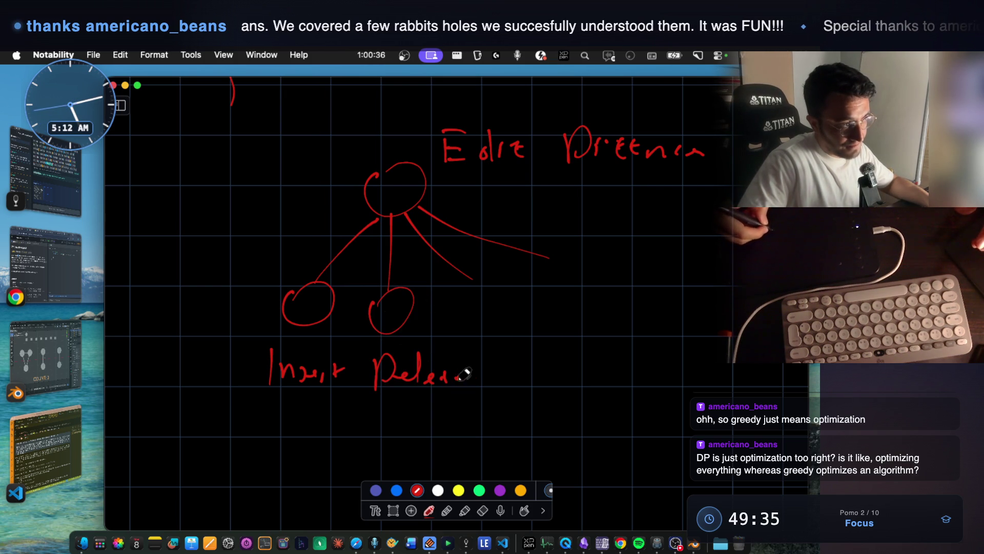
{"action": "left_click_drag", "start_coordinate": [467, 279], "coordinate": [538, 343]}
{"action": "mouse_move", "coordinate": [503, 373]}
{"action": "left_mouse_down"}
{"action": "mouse_move", "coordinate": [521, 357]}
{"action": "mouse_move", "coordinate": [517, 387]}
{"action": "mouse_move", "coordinate": [582, 369]}
{"action": "mouse_move", "coordinate": [648, 378]}
{"action": "left_mouse_up"}
{"action": "key", "text": "super+z"}
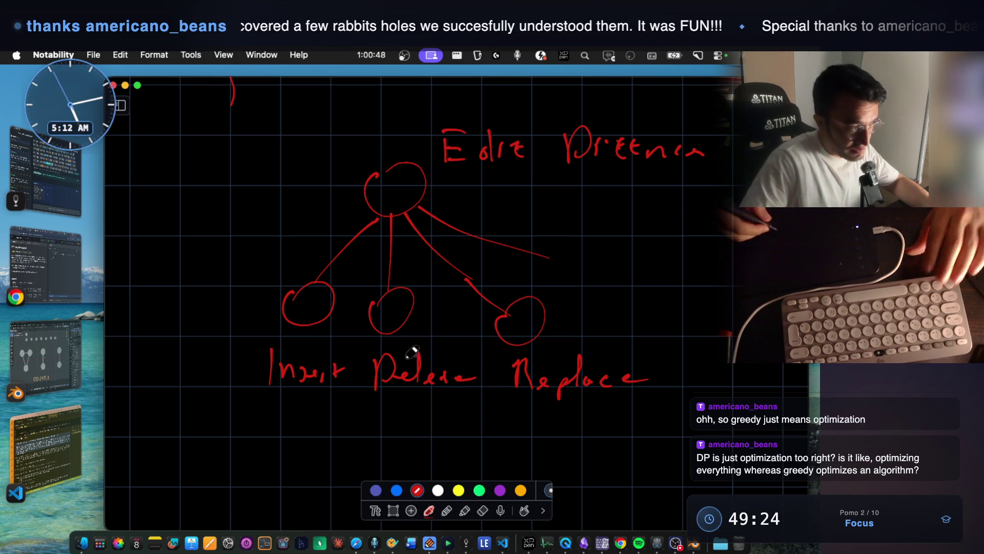
{"action": "scroll", "coordinate": [444, 359], "scroll_direction": "down", "scroll_amount": 3}
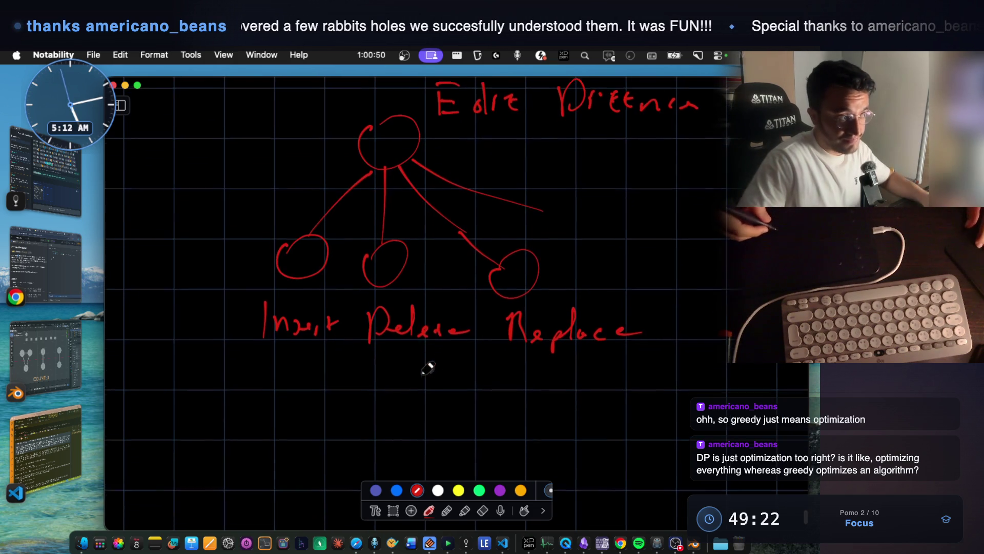
Draw a second circle below the vertical line and write a boxed Choice beside it.
{"action": "scroll", "coordinate": [453, 311], "scroll_direction": "down", "scroll_amount": 5}
{"action": "mouse_move", "coordinate": [394, 308]}
{"action": "left_mouse_down"}
{"action": "mouse_move", "coordinate": [456, 308]}
{"action": "mouse_move", "coordinate": [392, 314]}
{"action": "left_mouse_up"}
{"action": "scroll", "coordinate": [424, 333], "scroll_direction": "down", "scroll_amount": 3}
{"action": "left_click_drag", "start_coordinate": [418, 281], "coordinate": [419, 395]}
{"action": "left_click_drag", "start_coordinate": [402, 401], "coordinate": [405, 399]}
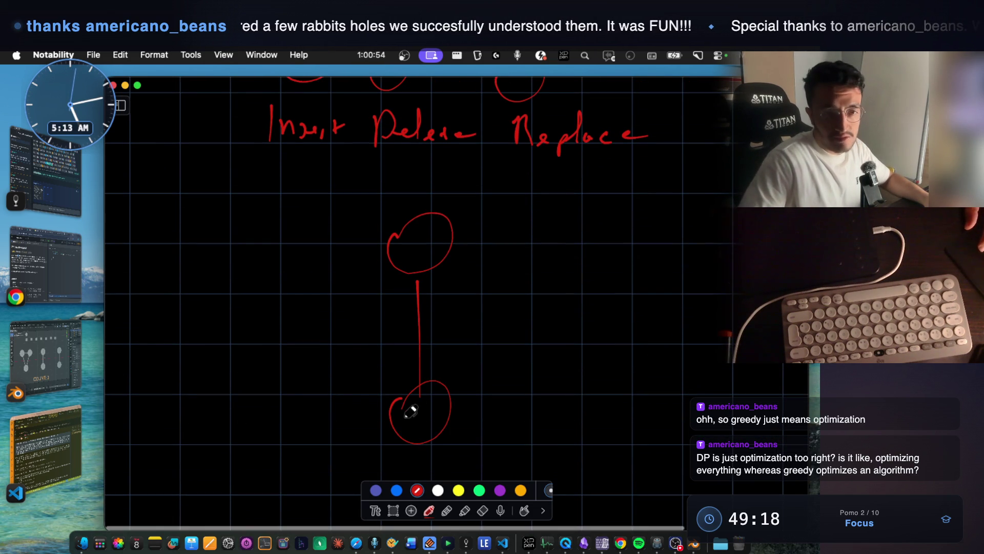
{"action": "scroll", "coordinate": [528, 369], "scroll_direction": "down", "scroll_amount": 1}
{"action": "mouse_move", "coordinate": [520, 386]}
{"action": "left_mouse_down"}
{"action": "mouse_move", "coordinate": [523, 405]}
{"action": "mouse_move", "coordinate": [594, 399]}
{"action": "left_mouse_up"}
{"action": "left_click_drag", "start_coordinate": [492, 424], "coordinate": [587, 425]}
{"action": "mouse_move", "coordinate": [489, 362]}
{"action": "left_mouse_down"}
{"action": "mouse_move", "coordinate": [608, 348]}
{"action": "mouse_move", "coordinate": [589, 431]}
{"action": "left_mouse_up"}
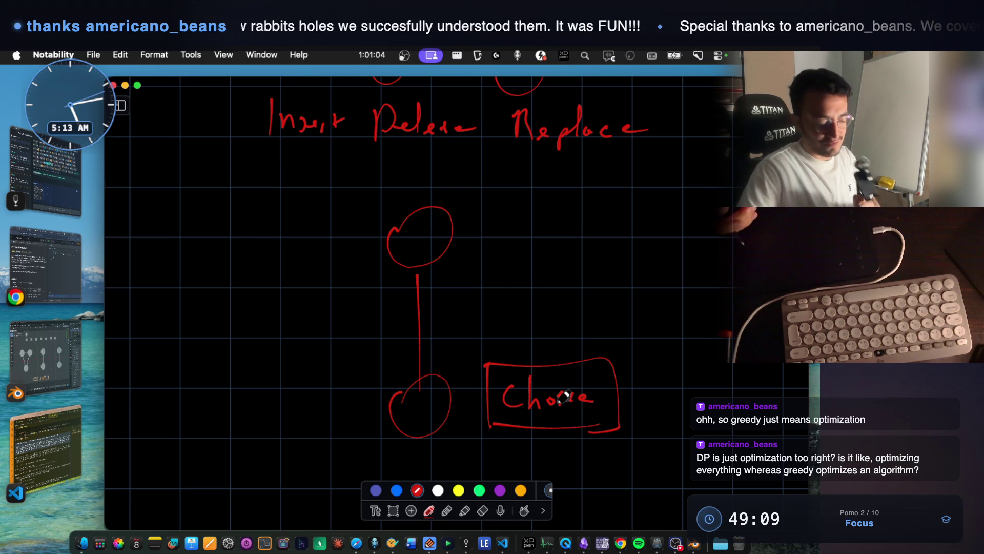
Write Recursion right of the tree, box it, and thicken the Choice box's bottom edge.
{"action": "scroll", "coordinate": [482, 299], "scroll_direction": "up", "scroll_amount": 8}
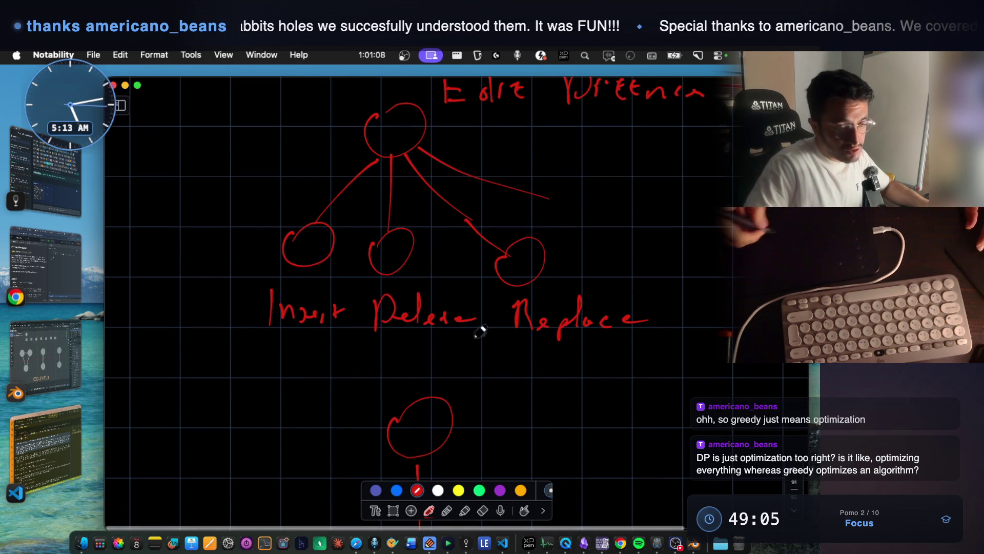
{"action": "scroll", "coordinate": [478, 238], "scroll_direction": "up", "scroll_amount": 1}
{"action": "mouse_move", "coordinate": [594, 235]}
{"action": "left_mouse_down"}
{"action": "mouse_move", "coordinate": [593, 272]}
{"action": "mouse_move", "coordinate": [638, 256]}
{"action": "left_mouse_up"}
{"action": "left_click", "coordinate": [667, 257]}
{"action": "left_click", "coordinate": [676, 251]}
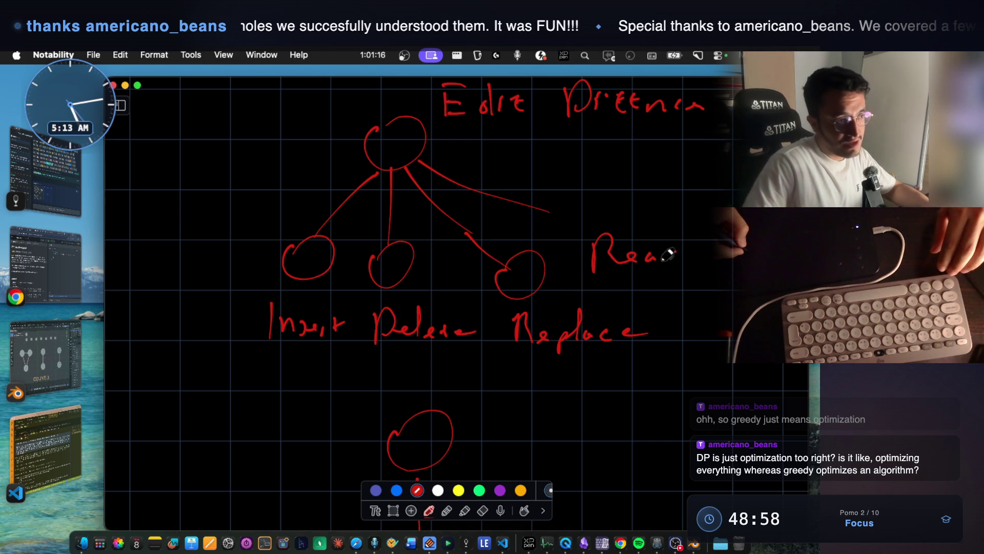
{"action": "mouse_move", "coordinate": [678, 249]}
{"action": "left_mouse_down"}
{"action": "mouse_move", "coordinate": [686, 279]}
{"action": "mouse_move", "coordinate": [587, 241]}
{"action": "mouse_move", "coordinate": [705, 241]}
{"action": "mouse_move", "coordinate": [611, 265]}
{"action": "mouse_move", "coordinate": [594, 285]}
{"action": "left_mouse_up"}
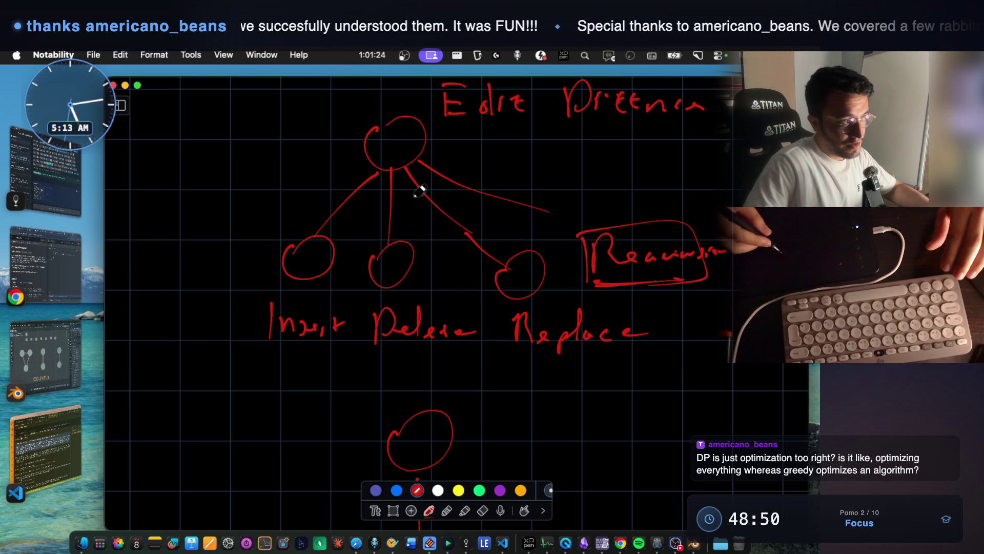
{"action": "scroll", "coordinate": [439, 281], "scroll_direction": "down", "scroll_amount": 5}
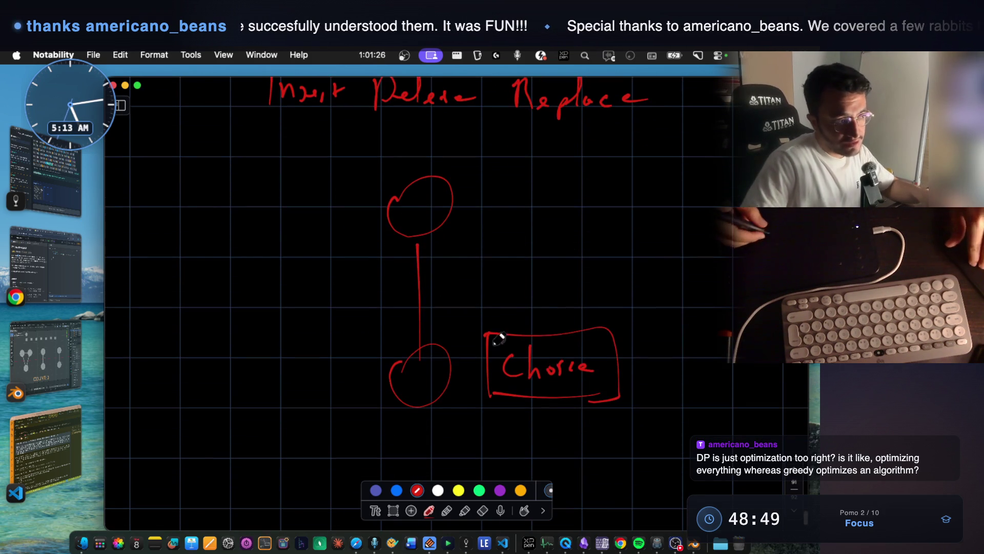
{"action": "left_click_drag", "start_coordinate": [580, 401], "coordinate": [619, 396]}
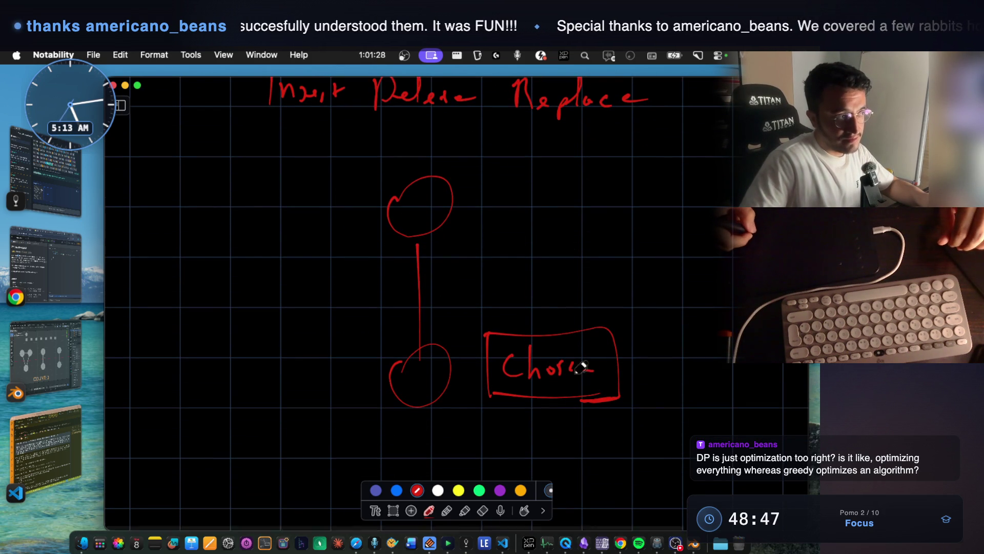
Write and underline Greedy beside the top circle, and add an underlined circled 1 by Choice.
{"action": "mouse_move", "coordinate": [557, 216]}
{"action": "left_mouse_down"}
{"action": "mouse_move", "coordinate": [590, 222]}
{"action": "mouse_move", "coordinate": [609, 205]}
{"action": "mouse_move", "coordinate": [634, 233]}
{"action": "left_mouse_up"}
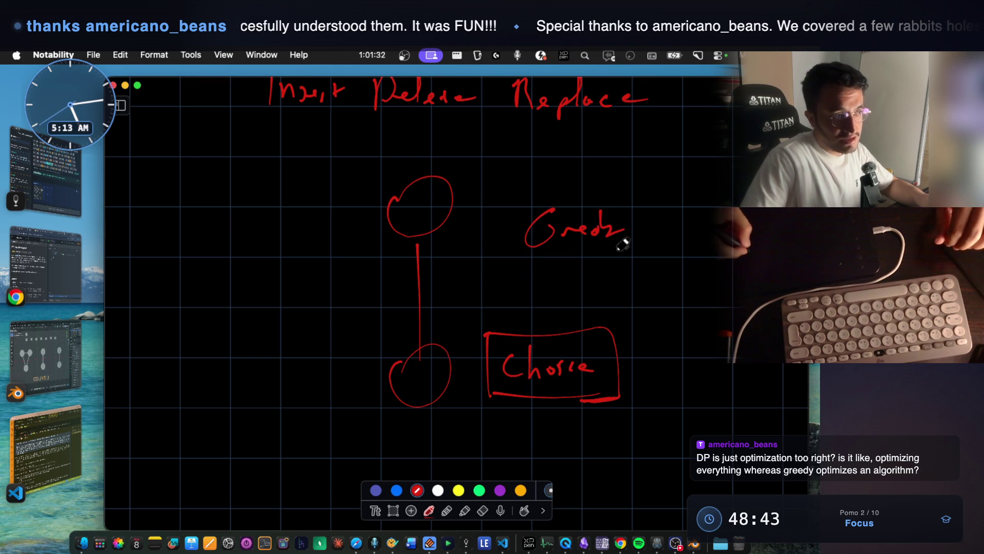
{"action": "left_click_drag", "start_coordinate": [523, 259], "coordinate": [589, 255]}
{"action": "left_click_drag", "start_coordinate": [632, 365], "coordinate": [645, 409]}
{"action": "left_click_drag", "start_coordinate": [636, 348], "coordinate": [628, 354]}
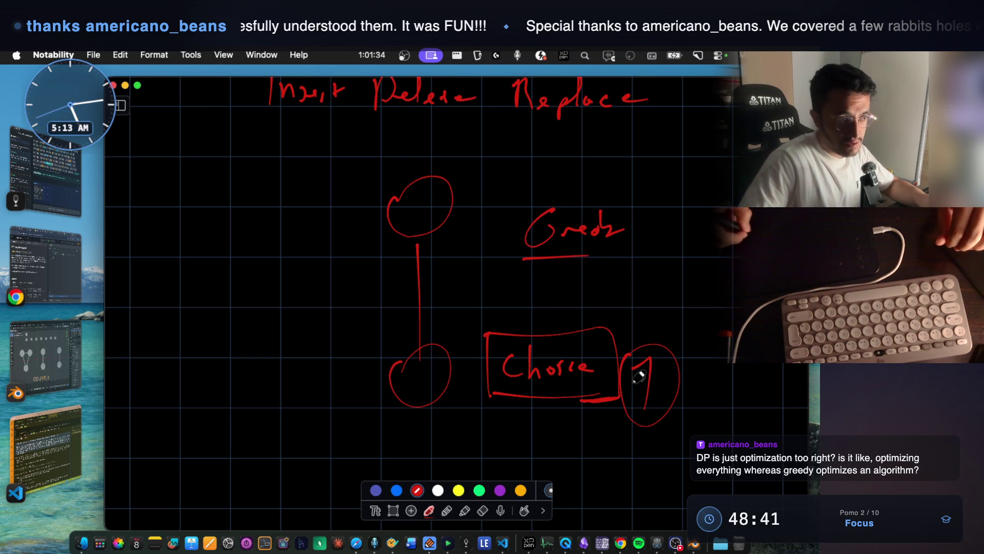
{"action": "scroll", "coordinate": [600, 241], "scroll_direction": "up", "scroll_amount": 5}
{"action": "mouse_move", "coordinate": [173, 225]}
{"action": "left_mouse_down"}
{"action": "mouse_move", "coordinate": [199, 242]}
{"action": "mouse_move", "coordinate": [226, 193]}
{"action": "left_mouse_up"}
{"action": "scroll", "coordinate": [219, 220], "scroll_direction": "down", "scroll_amount": 4}
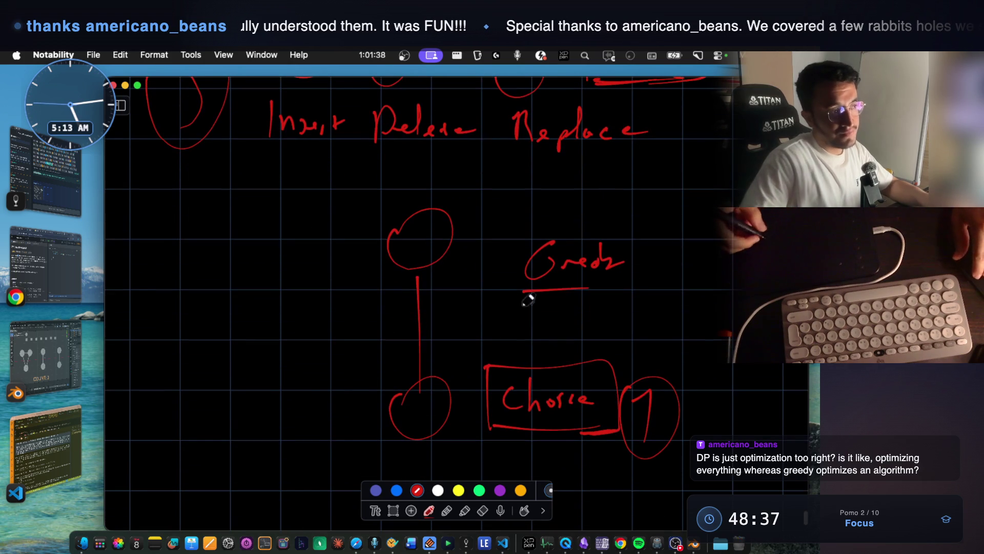
{"action": "left_click_drag", "start_coordinate": [690, 457], "coordinate": [601, 463]}
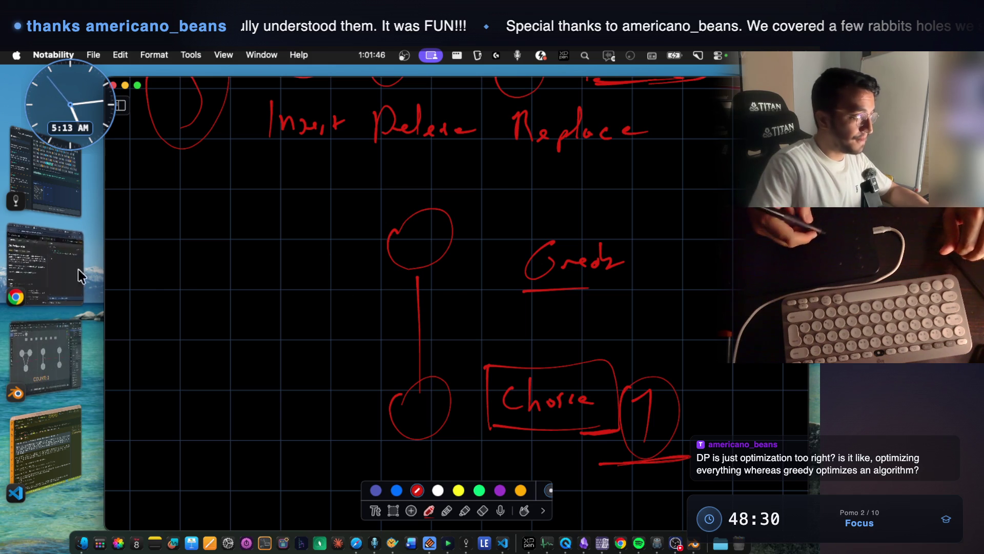
Bring Notes With Audio And Video forward and open the Partition Labels image full-size.
{"action": "left_click", "coordinate": [59, 178]}
{"action": "left_click", "coordinate": [356, 416]}
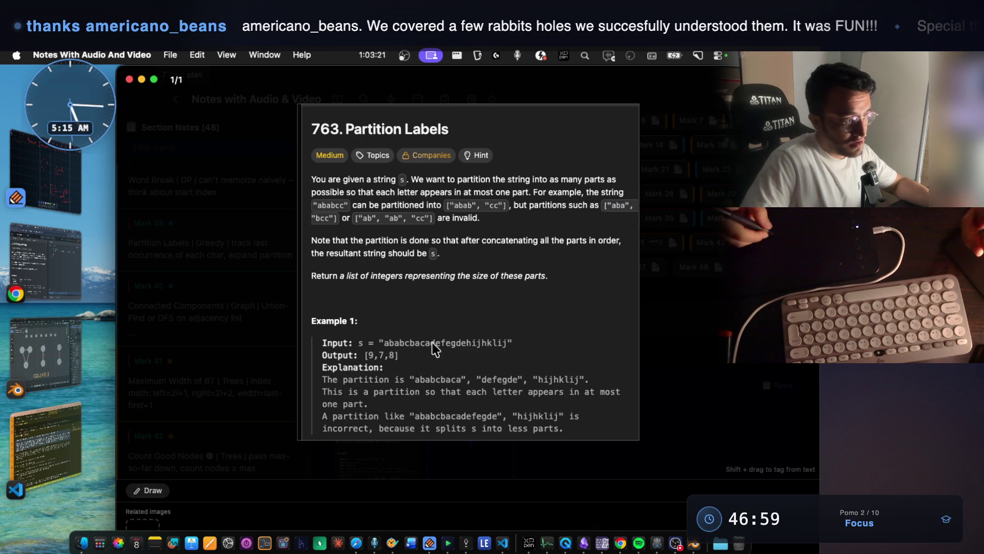
Screenshot the Example 1 text and paste it into Notability below the Choice sketch.
{"action": "key", "text": "super+shift+4"}
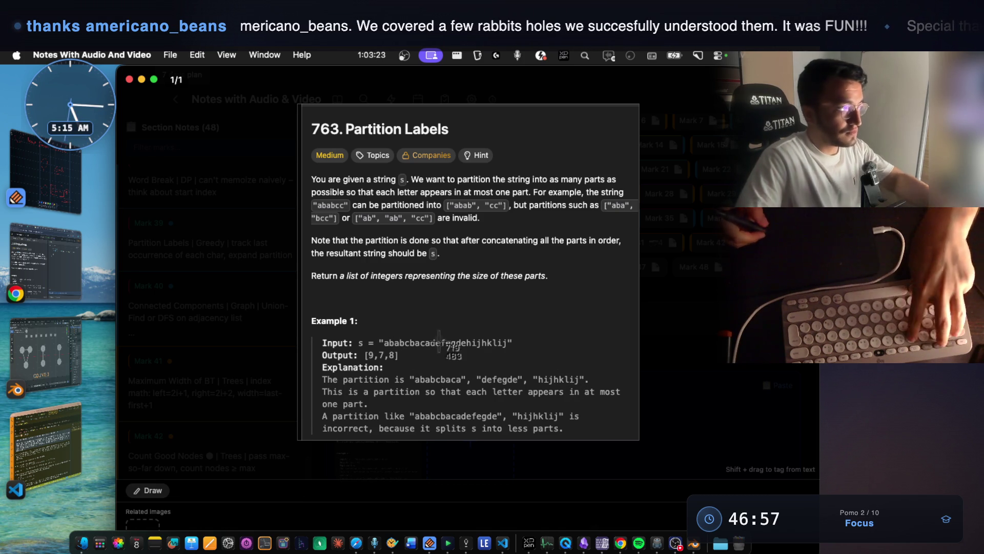
{"action": "left_click_drag", "start_coordinate": [318, 337], "coordinate": [641, 445]}
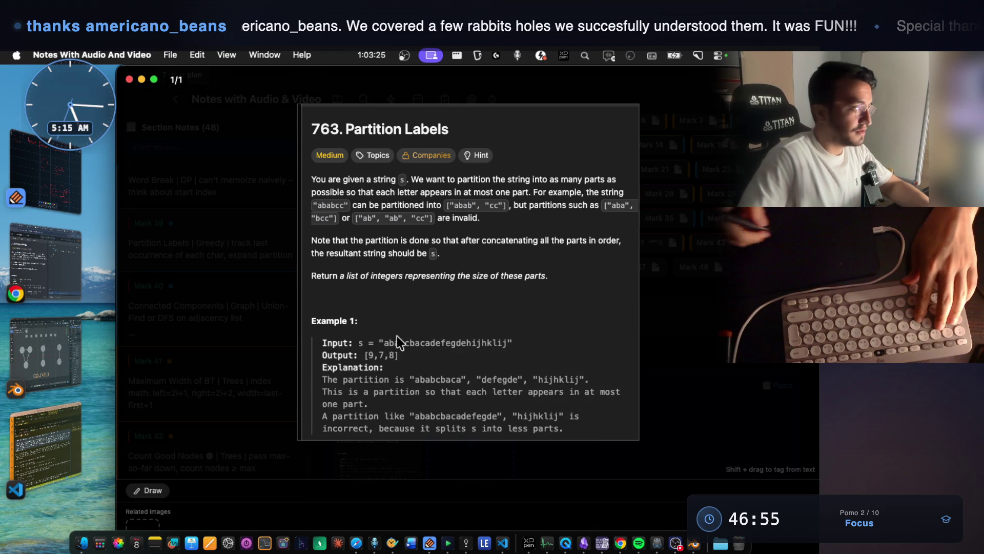
{"action": "key", "text": "cmd+Tab"}
{"action": "scroll", "coordinate": [484, 334], "scroll_direction": "down", "scroll_amount": 10}
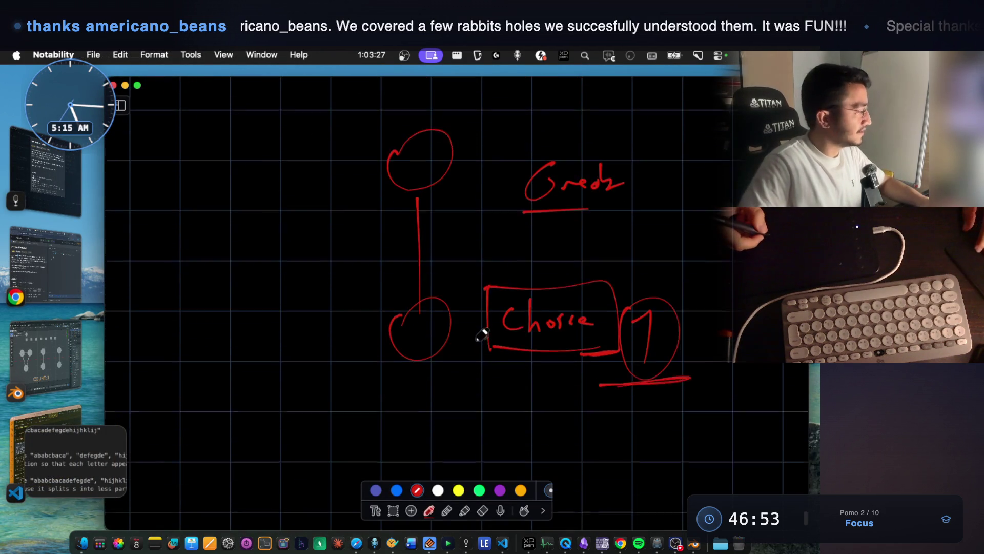
{"action": "key", "text": "super+v"}
{"action": "mouse_move", "coordinate": [475, 257]}
{"action": "left_mouse_down"}
{"action": "mouse_move", "coordinate": [437, 327]}
{"action": "mouse_move", "coordinate": [434, 388]}
{"action": "left_mouse_up"}
{"action": "scroll", "coordinate": [434, 388], "scroll_direction": "down", "scroll_amount": 7}
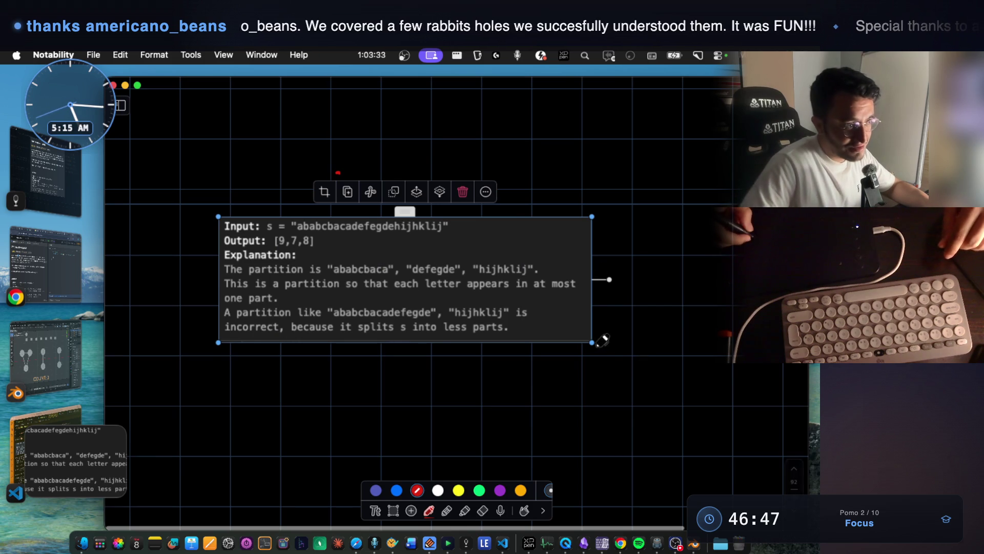
Enlarge and reposition the pasted Example 1 image.
{"action": "left_click_drag", "start_coordinate": [599, 341], "coordinate": [744, 451]}
{"action": "mouse_move", "coordinate": [640, 301]}
{"action": "left_mouse_down"}
{"action": "mouse_move", "coordinate": [585, 291]}
{"action": "mouse_move", "coordinate": [592, 294]}
{"action": "left_mouse_up"}
{"action": "left_click_drag", "start_coordinate": [716, 384], "coordinate": [755, 401]}
{"action": "left_click", "coordinate": [738, 444]}
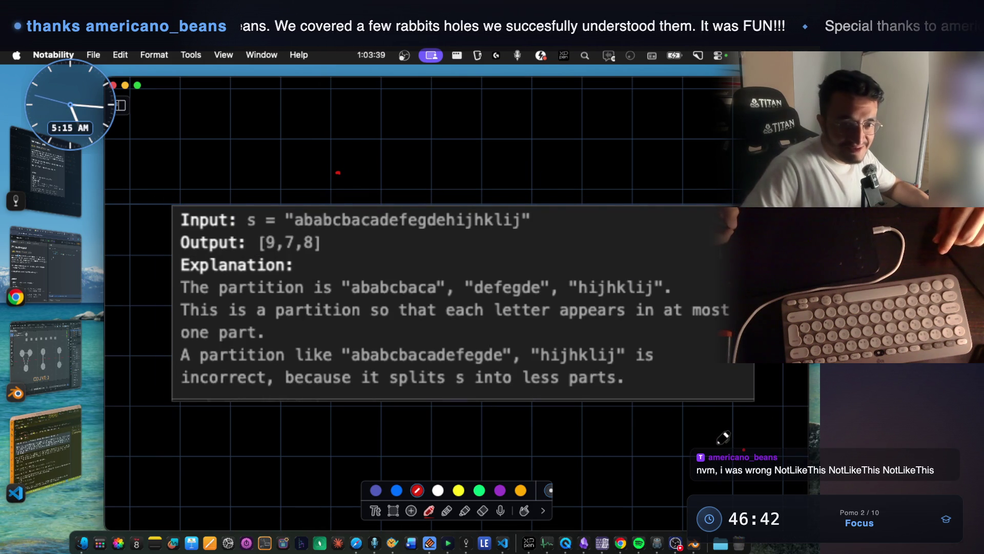
Switch the pen to green and write for( ) below the example.
{"action": "left_click", "coordinate": [479, 490]}
{"action": "scroll", "coordinate": [497, 400], "scroll_direction": "down", "scroll_amount": 2}
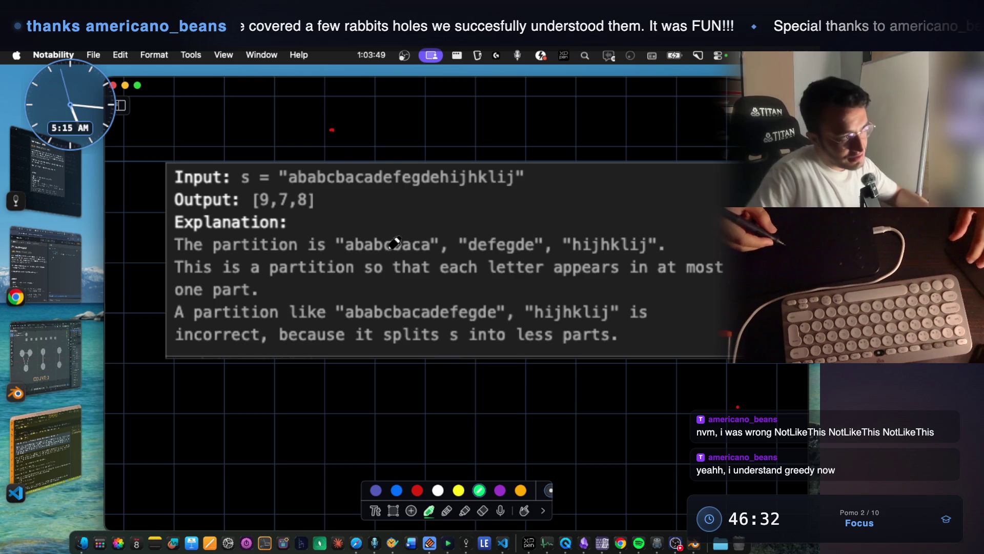
{"action": "scroll", "coordinate": [405, 256], "scroll_direction": "down", "scroll_amount": 2}
{"action": "left_click_drag", "start_coordinate": [269, 359], "coordinate": [250, 400]}
{"action": "left_click_drag", "start_coordinate": [246, 378], "coordinate": [287, 375]}
{"action": "left_click_drag", "start_coordinate": [296, 380], "coordinate": [310, 369]}
{"action": "left_click_drag", "start_coordinate": [332, 361], "coordinate": [324, 383]}
{"action": "left_click_drag", "start_coordinate": [370, 348], "coordinate": [370, 383]}
{"action": "scroll", "coordinate": [372, 359], "scroll_direction": "up", "scroll_amount": 3}
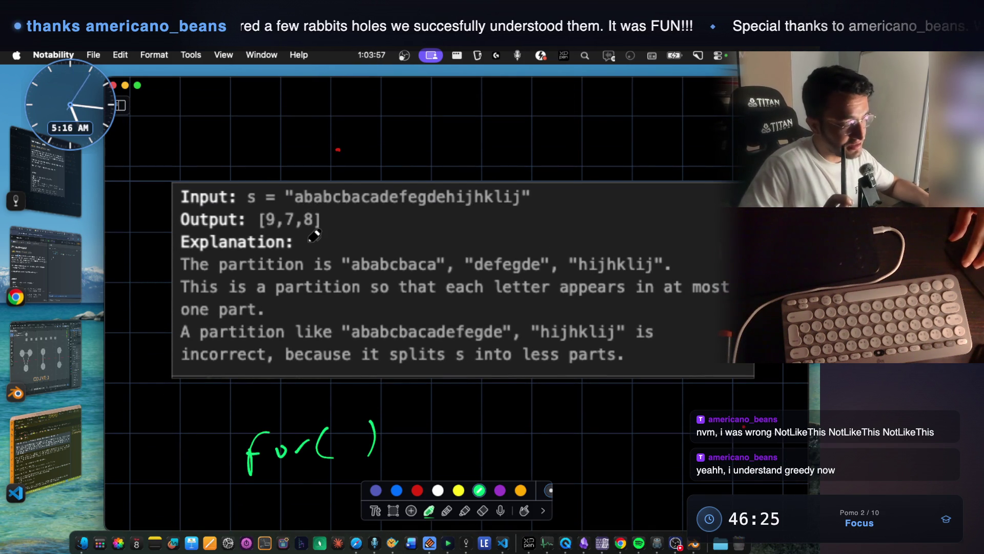
Draw a split mark after ababcbaca, then undo it.
{"action": "left_click_drag", "start_coordinate": [441, 239], "coordinate": [443, 295]}
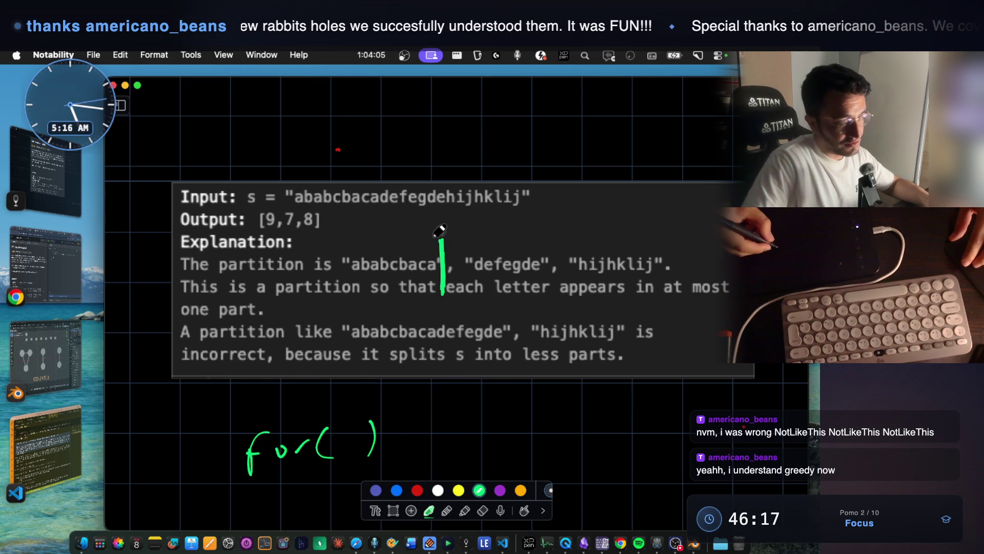
{"action": "scroll", "coordinate": [438, 220], "scroll_direction": "down", "scroll_amount": 1}
{"action": "key", "text": "super+z"}
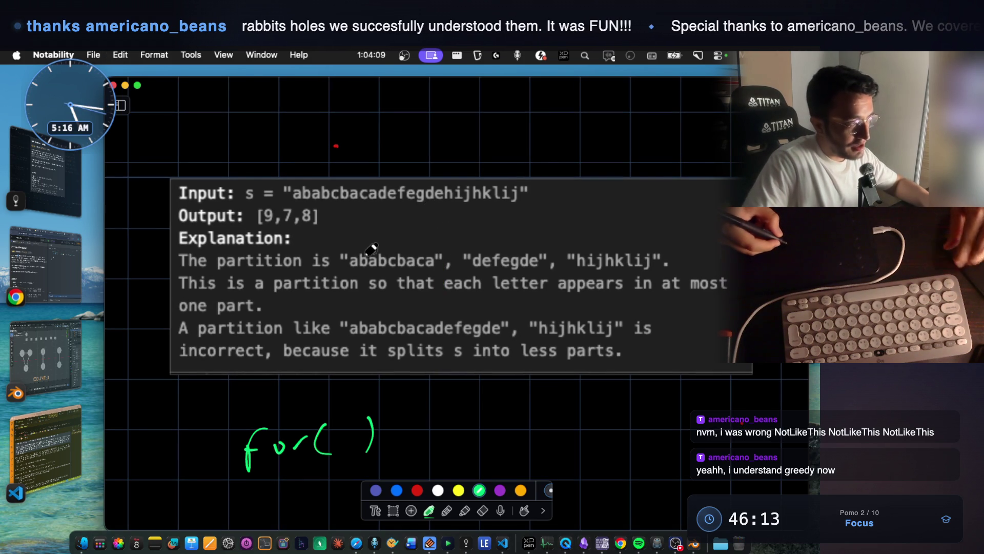
{"action": "scroll", "coordinate": [388, 241], "scroll_direction": "down", "scroll_amount": 1}
Screen-capture the example's input string region.
{"action": "key", "text": "super+shift+4"}
{"action": "mouse_move", "coordinate": [322, 227]}
{"action": "left_mouse_down"}
{"action": "mouse_move", "coordinate": [436, 271]}
{"action": "mouse_move", "coordinate": [458, 268]}
{"action": "left_mouse_up"}
{"action": "scroll", "coordinate": [456, 289], "scroll_direction": "down", "scroll_amount": 3}
{"action": "scroll", "coordinate": [447, 271], "scroll_direction": "up", "scroll_amount": 5}
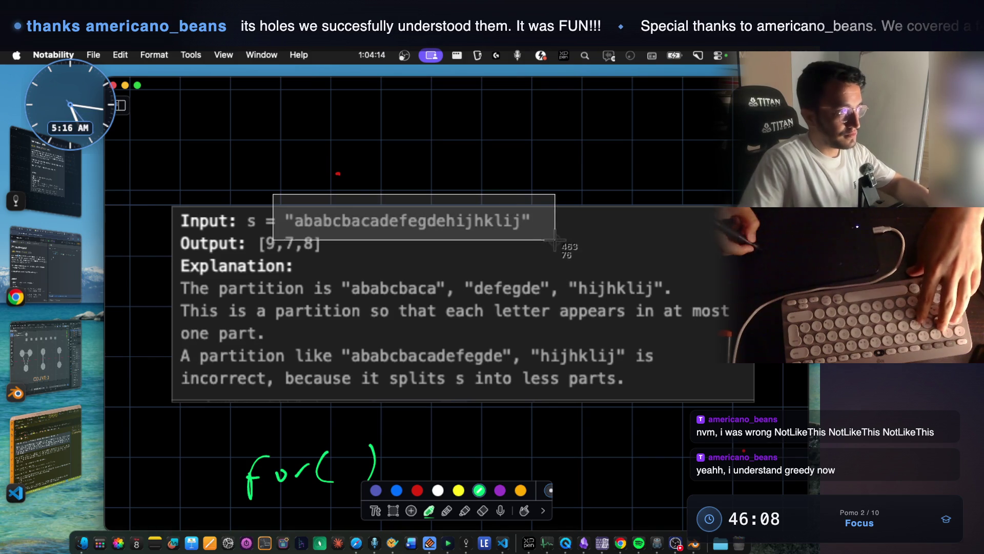
{"action": "scroll", "coordinate": [461, 298], "scroll_direction": "down", "scroll_amount": 10}
{"action": "left_click", "coordinate": [271, 360]}
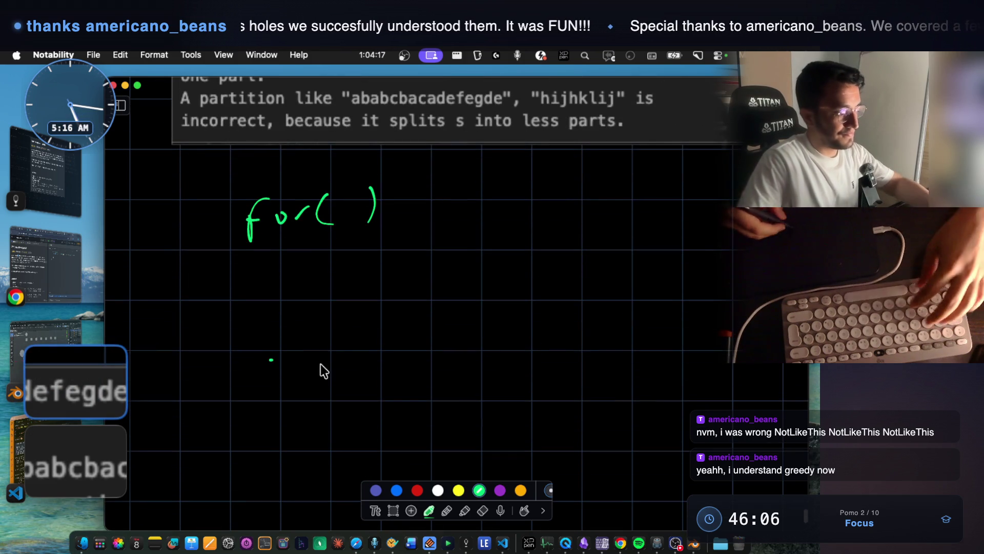
Paste the captured input string onto the canvas and enlarge it.
{"action": "key", "text": "super+v"}
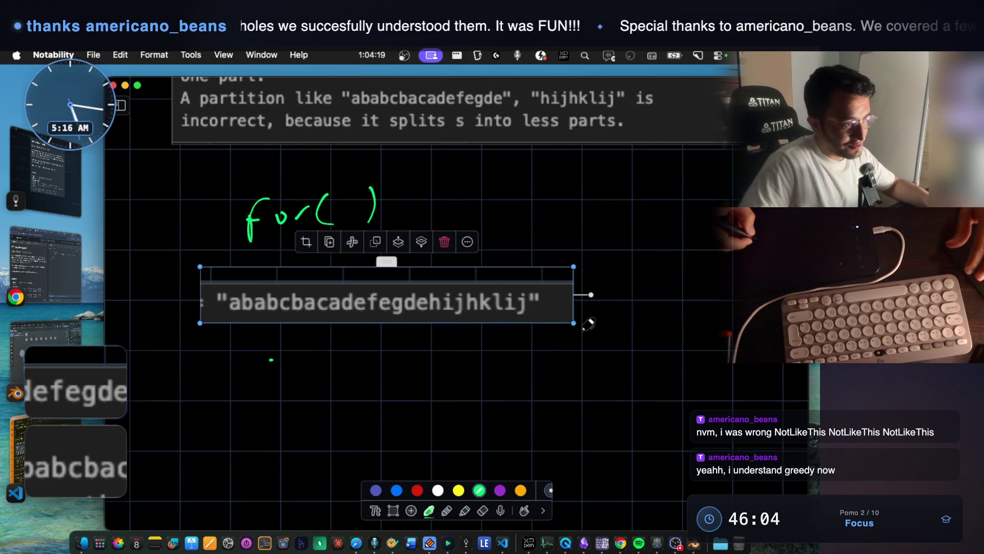
{"action": "left_click_drag", "start_coordinate": [575, 319], "coordinate": [731, 354]}
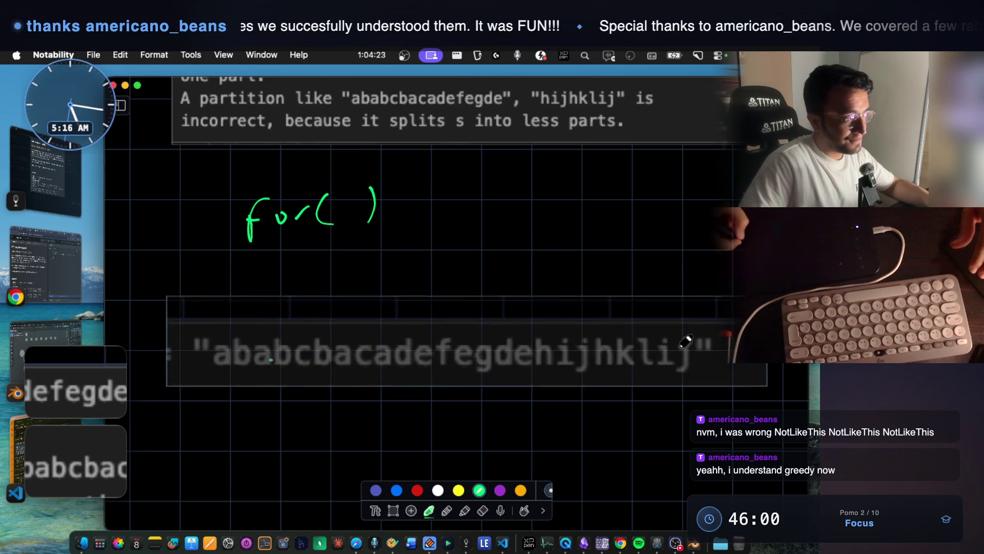
{"action": "scroll", "coordinate": [390, 317], "scroll_direction": "down", "scroll_amount": 2}
{"action": "scroll", "coordinate": [390, 318], "scroll_direction": "down", "scroll_amount": 2}
{"action": "mouse_move", "coordinate": [220, 243]}
{"action": "left_mouse_down"}
{"action": "mouse_move", "coordinate": [221, 275]}
{"action": "mouse_move", "coordinate": [229, 261]}
{"action": "left_mouse_up"}
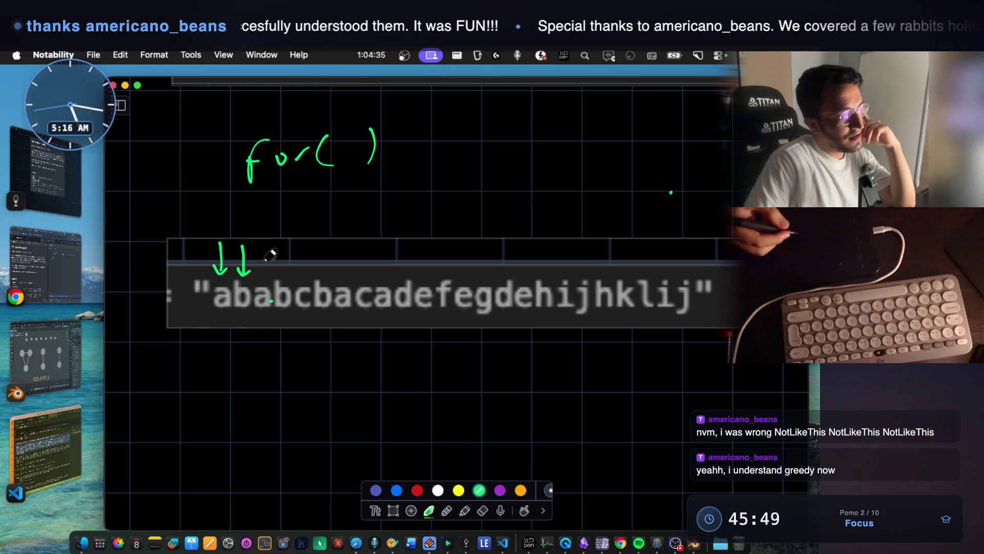
Write greedy below the string, then cross out the miswritten word.
{"action": "mouse_move", "coordinate": [209, 365]}
{"action": "left_mouse_down"}
{"action": "mouse_move", "coordinate": [199, 405]}
{"action": "mouse_move", "coordinate": [228, 365]}
{"action": "mouse_move", "coordinate": [251, 376]}
{"action": "left_mouse_up"}
{"action": "mouse_move", "coordinate": [260, 369]}
{"action": "left_mouse_down"}
{"action": "mouse_move", "coordinate": [265, 362]}
{"action": "mouse_move", "coordinate": [262, 397]}
{"action": "left_mouse_up"}
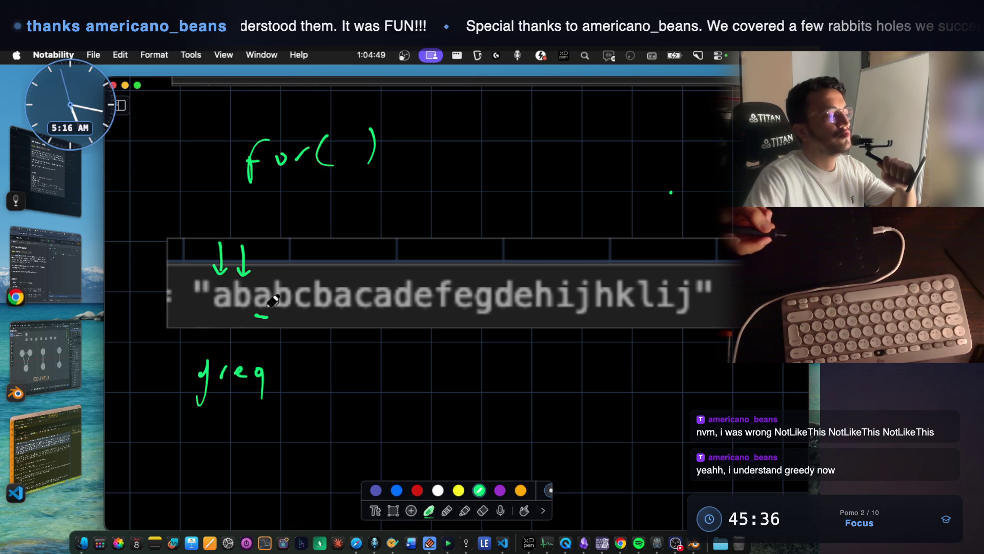
{"action": "left_click_drag", "start_coordinate": [268, 341], "coordinate": [218, 409]}
{"action": "left_click_drag", "start_coordinate": [212, 354], "coordinate": [263, 412]}
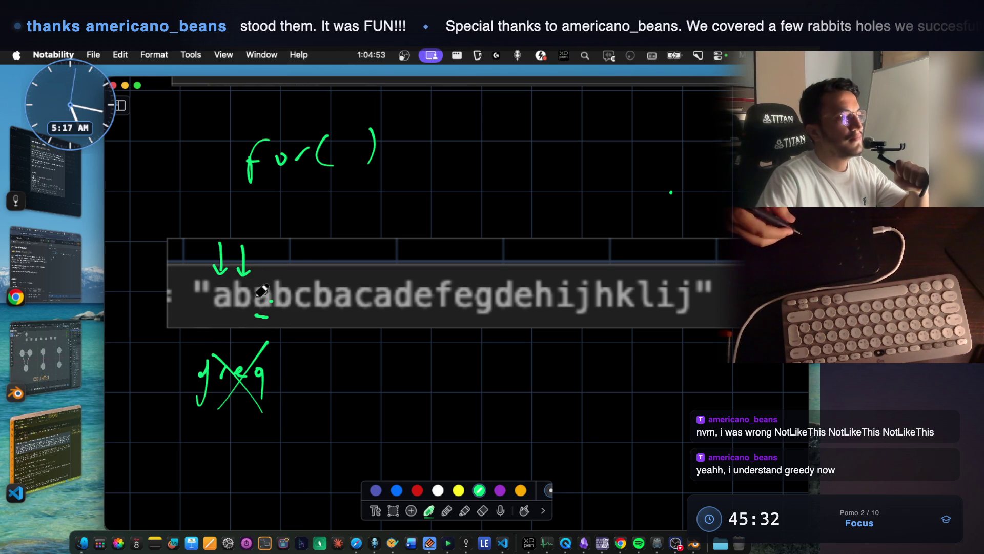
Split the string after ababcbaca, circle and underline d and the first a, then erase those marks.
{"action": "mouse_move", "coordinate": [393, 254]}
{"action": "left_mouse_down"}
{"action": "mouse_move", "coordinate": [392, 336]}
{"action": "mouse_move", "coordinate": [393, 247]}
{"action": "left_mouse_up"}
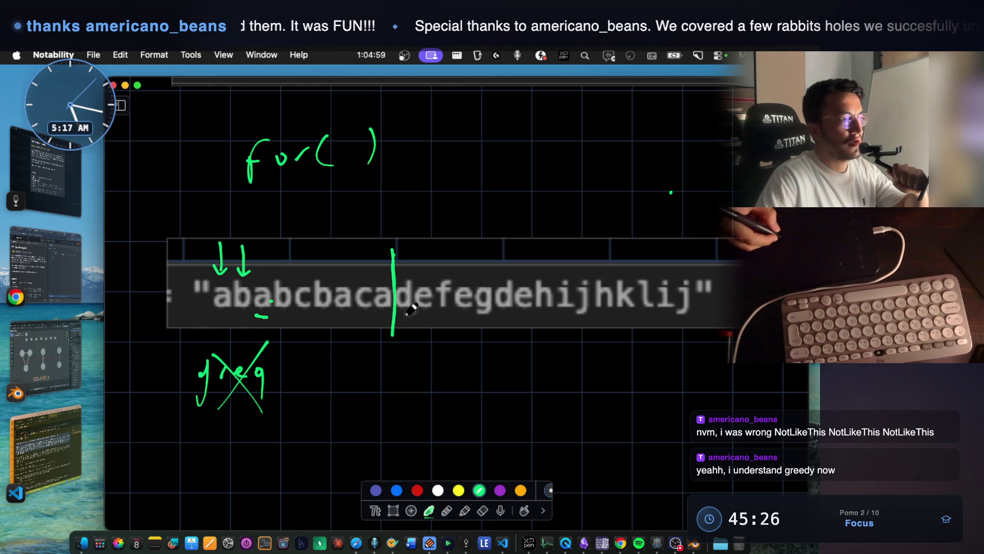
{"action": "mouse_move", "coordinate": [408, 277]}
{"action": "left_mouse_down"}
{"action": "mouse_move", "coordinate": [398, 281]}
{"action": "mouse_move", "coordinate": [399, 310]}
{"action": "mouse_move", "coordinate": [421, 315]}
{"action": "mouse_move", "coordinate": [412, 268]}
{"action": "left_mouse_up"}
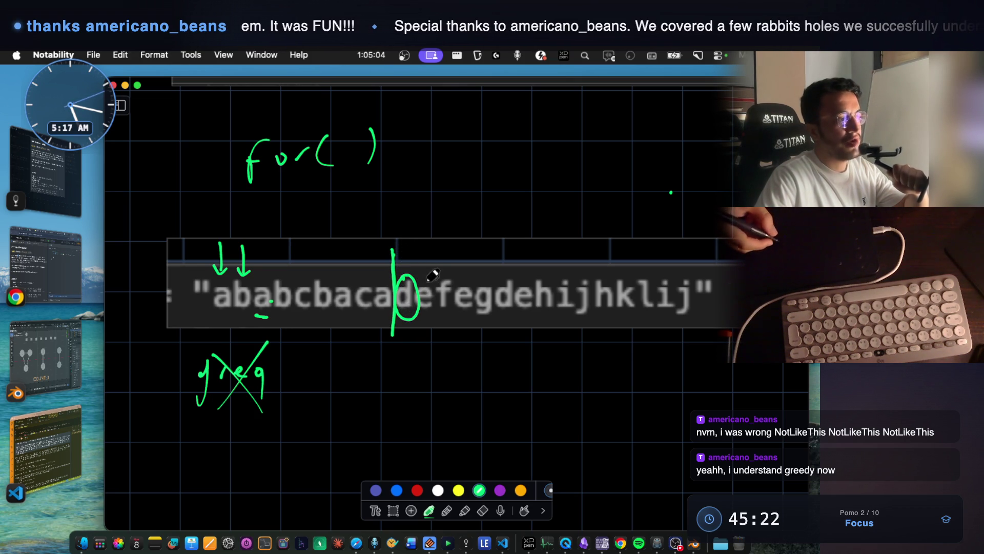
{"action": "mouse_move", "coordinate": [415, 251]}
{"action": "left_mouse_down"}
{"action": "mouse_move", "coordinate": [439, 213]}
{"action": "mouse_move", "coordinate": [543, 212]}
{"action": "left_mouse_up"}
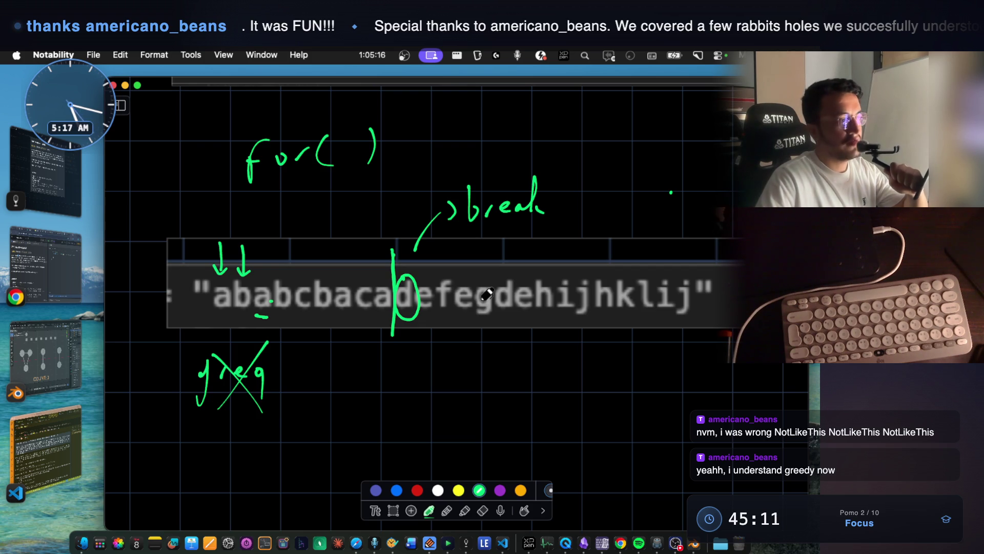
{"action": "left_click_drag", "start_coordinate": [402, 329], "coordinate": [430, 325]}
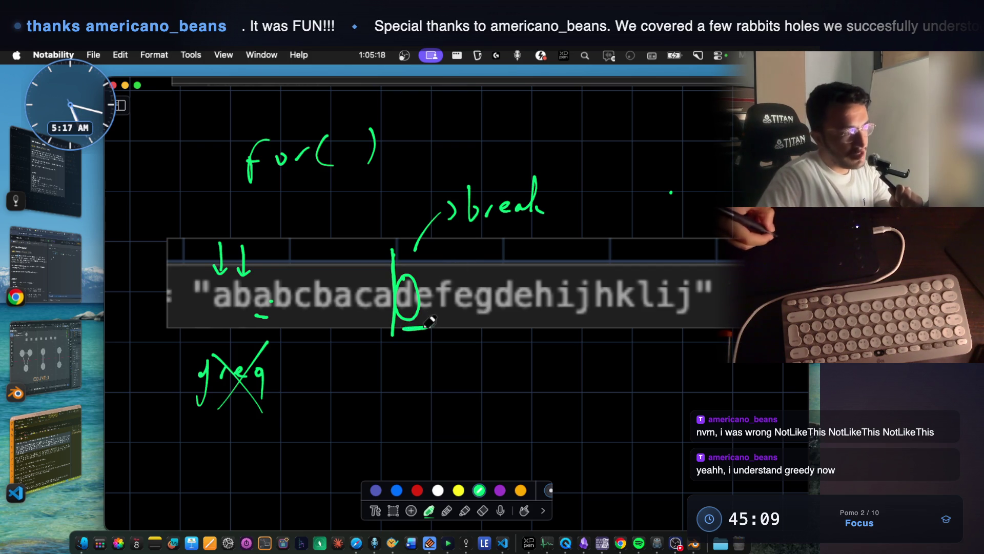
{"action": "left_click_drag", "start_coordinate": [213, 315], "coordinate": [227, 313]}
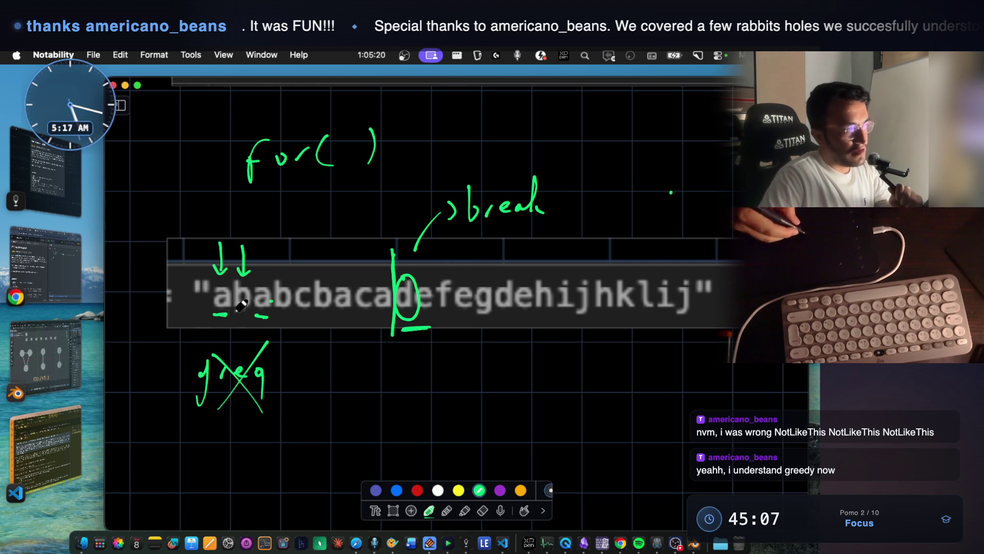
{"action": "mouse_move", "coordinate": [231, 276]}
{"action": "left_mouse_down"}
{"action": "mouse_move", "coordinate": [211, 283]}
{"action": "mouse_move", "coordinate": [215, 314]}
{"action": "mouse_move", "coordinate": [221, 272]}
{"action": "left_mouse_up"}
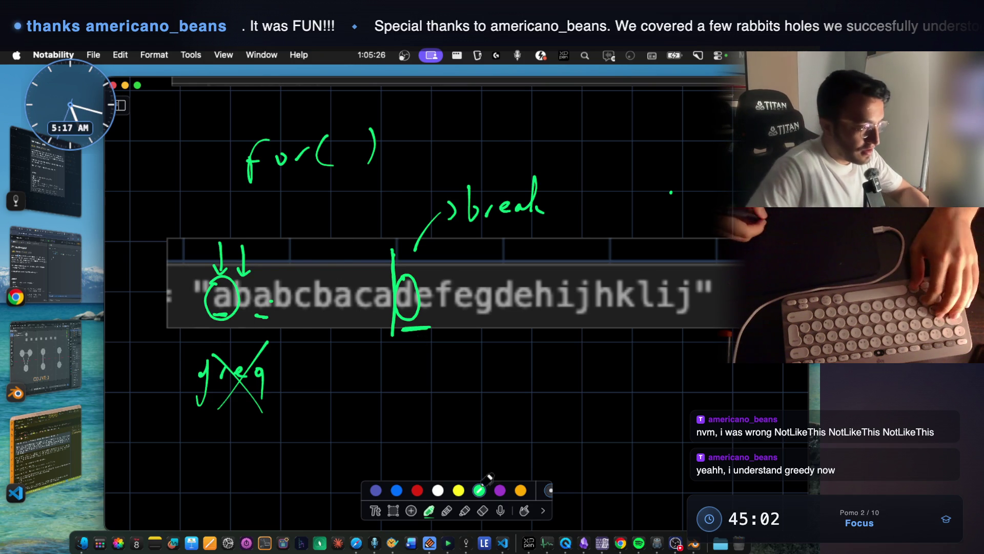
{"action": "left_click", "coordinate": [484, 508]}
{"action": "mouse_move", "coordinate": [244, 247]}
{"action": "left_mouse_down"}
{"action": "mouse_move", "coordinate": [221, 287]}
{"action": "mouse_move", "coordinate": [218, 277]}
{"action": "mouse_move", "coordinate": [226, 311]}
{"action": "mouse_move", "coordinate": [406, 308]}
{"action": "mouse_move", "coordinate": [420, 318]}
{"action": "left_mouse_up"}
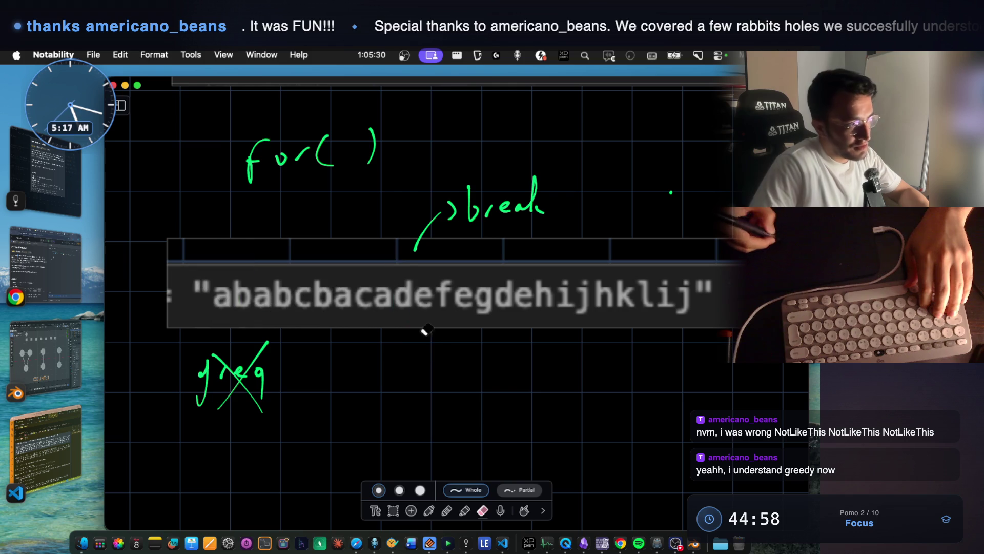
{"action": "left_click", "coordinate": [429, 510]}
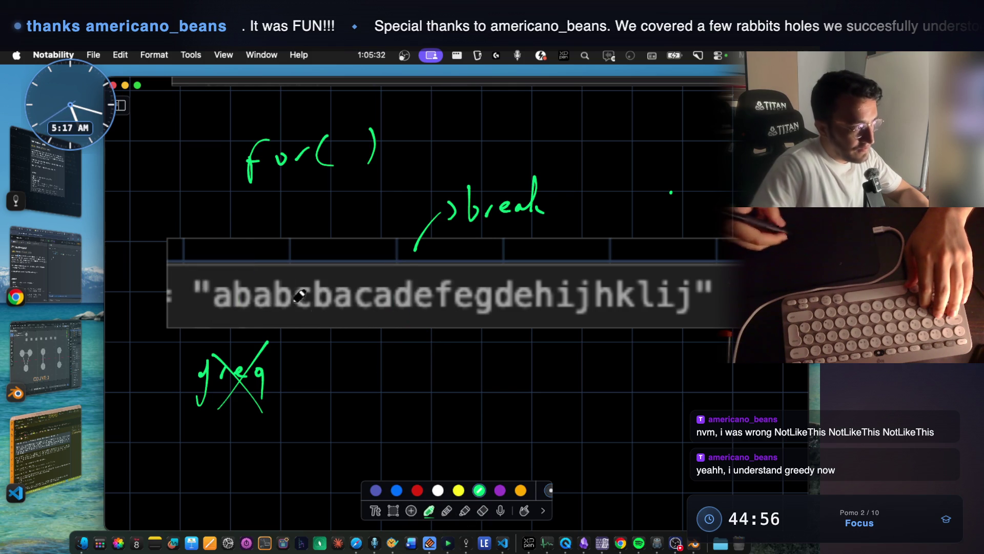
{"action": "mouse_move", "coordinate": [202, 281]}
{"action": "left_mouse_down"}
{"action": "mouse_move", "coordinate": [334, 314]}
{"action": "mouse_move", "coordinate": [382, 314]}
{"action": "left_mouse_up"}
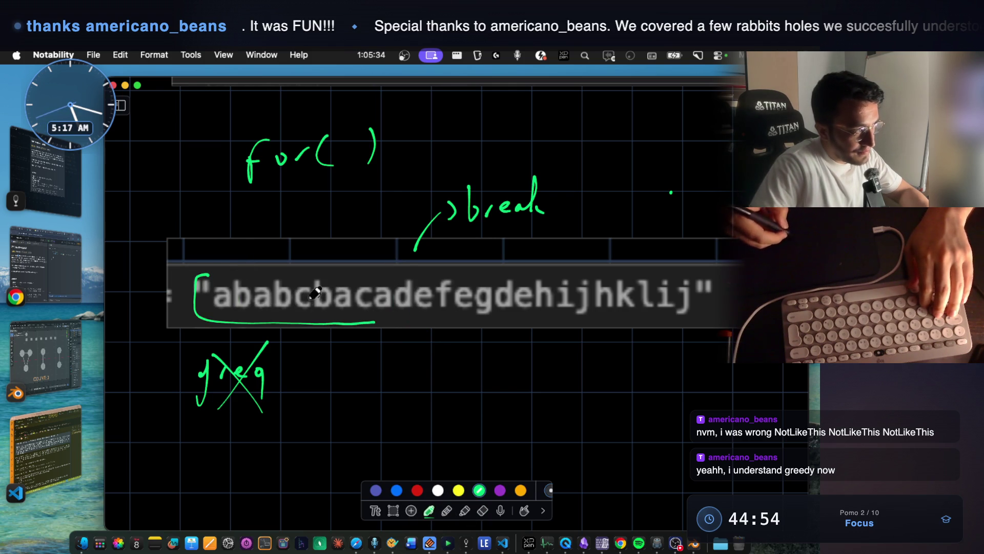
{"action": "left_click_drag", "start_coordinate": [290, 266], "coordinate": [290, 330]}
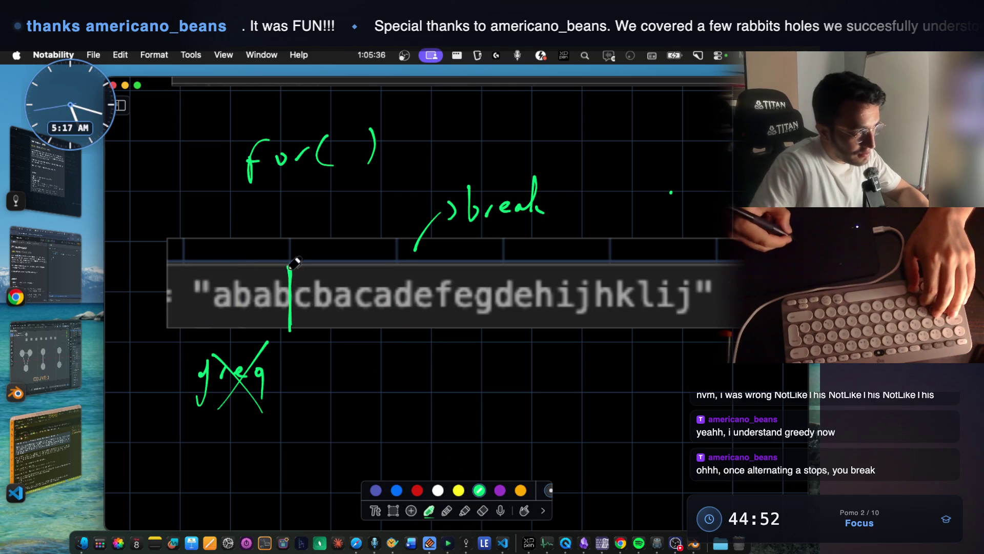
{"action": "mouse_move", "coordinate": [233, 273]}
{"action": "left_mouse_down"}
{"action": "mouse_move", "coordinate": [207, 281]}
{"action": "mouse_move", "coordinate": [220, 315]}
{"action": "mouse_move", "coordinate": [289, 297]}
{"action": "mouse_move", "coordinate": [225, 272]}
{"action": "left_mouse_up"}
{"action": "mouse_move", "coordinate": [333, 272]}
{"action": "left_mouse_down"}
{"action": "mouse_move", "coordinate": [390, 320]}
{"action": "mouse_move", "coordinate": [359, 262]}
{"action": "mouse_move", "coordinate": [348, 268]}
{"action": "left_mouse_up"}
{"action": "left_click_drag", "start_coordinate": [259, 247], "coordinate": [261, 259]}
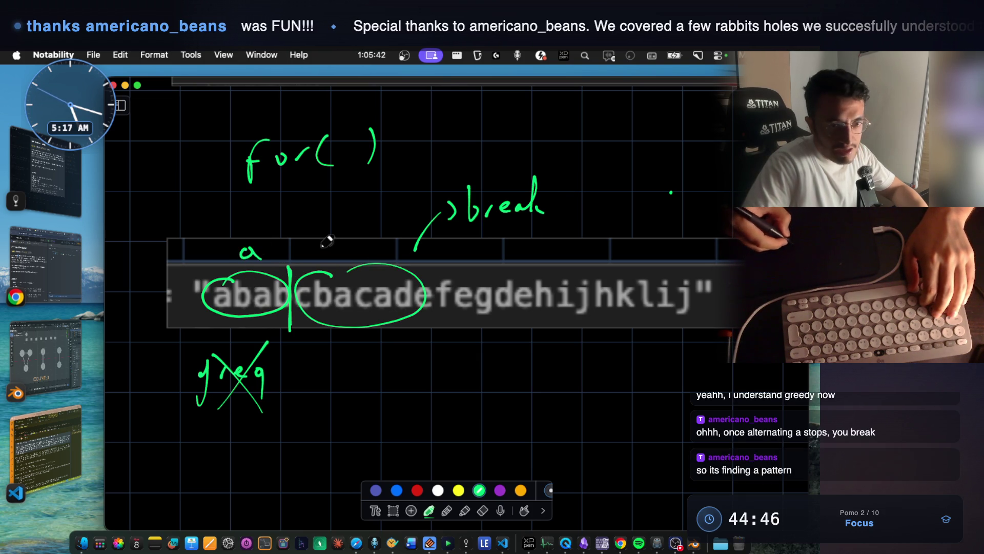
{"action": "left_click_drag", "start_coordinate": [347, 241], "coordinate": [366, 250]}
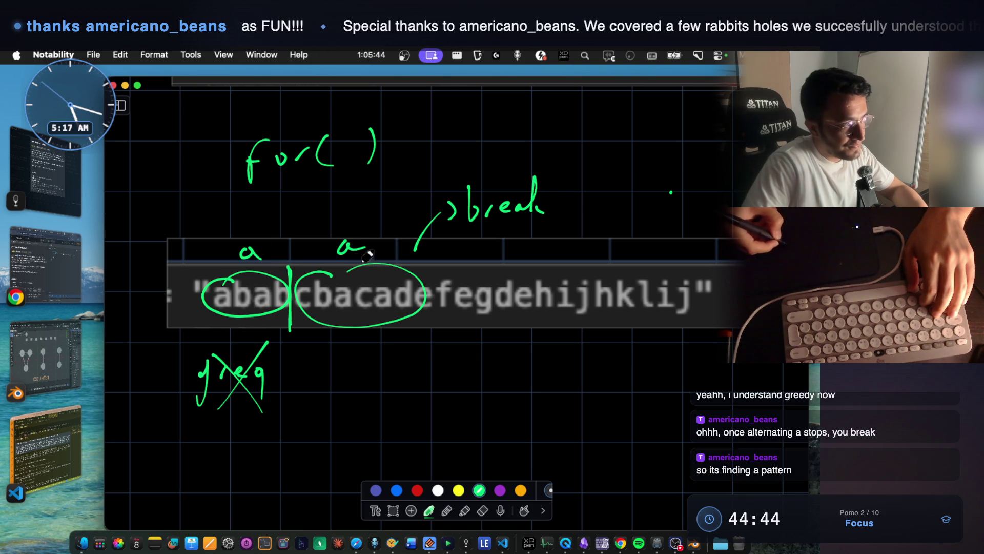
{"action": "left_click_drag", "start_coordinate": [262, 318], "coordinate": [377, 415]}
{"action": "left_click_drag", "start_coordinate": [367, 336], "coordinate": [364, 441]}
{"action": "left_click_drag", "start_coordinate": [399, 424], "coordinate": [462, 460]}
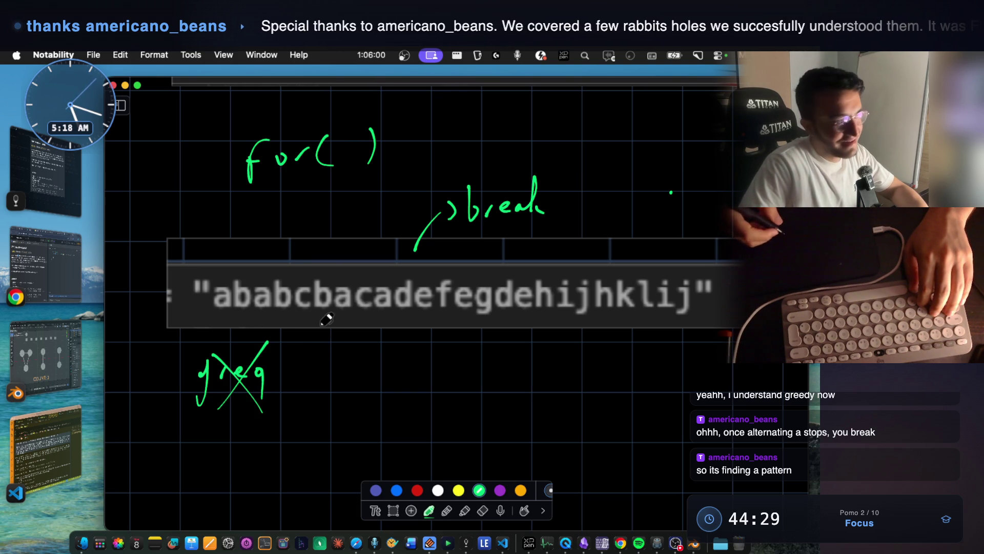
{"action": "mouse_move", "coordinate": [224, 318]}
{"action": "left_mouse_down"}
{"action": "mouse_move", "coordinate": [302, 333]}
{"action": "mouse_move", "coordinate": [624, 330]}
{"action": "left_mouse_up"}
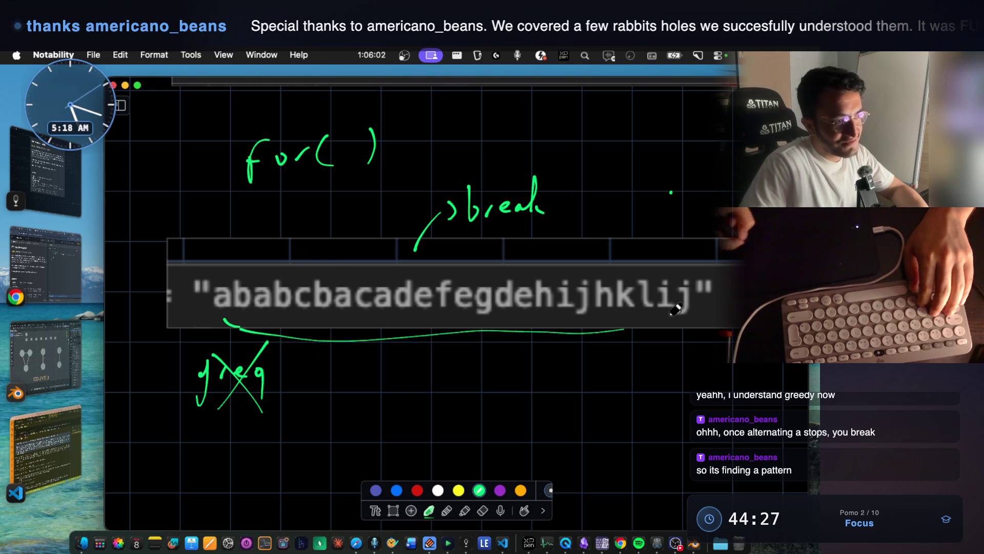
{"action": "key", "text": "super+z"}
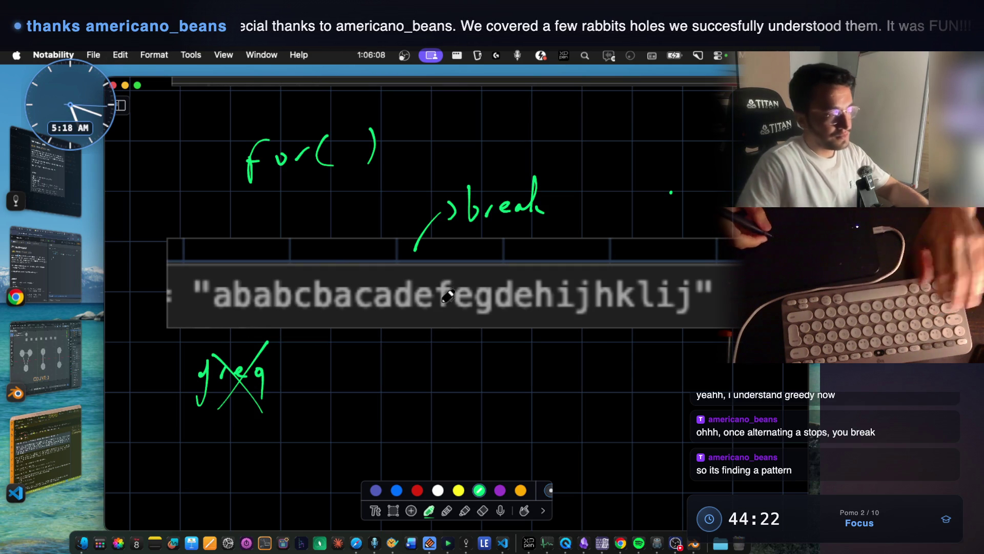
{"action": "scroll", "coordinate": [444, 294], "scroll_direction": "down", "scroll_amount": 2}
{"action": "scroll", "coordinate": [443, 294], "scroll_direction": "down", "scroll_amount": 1}
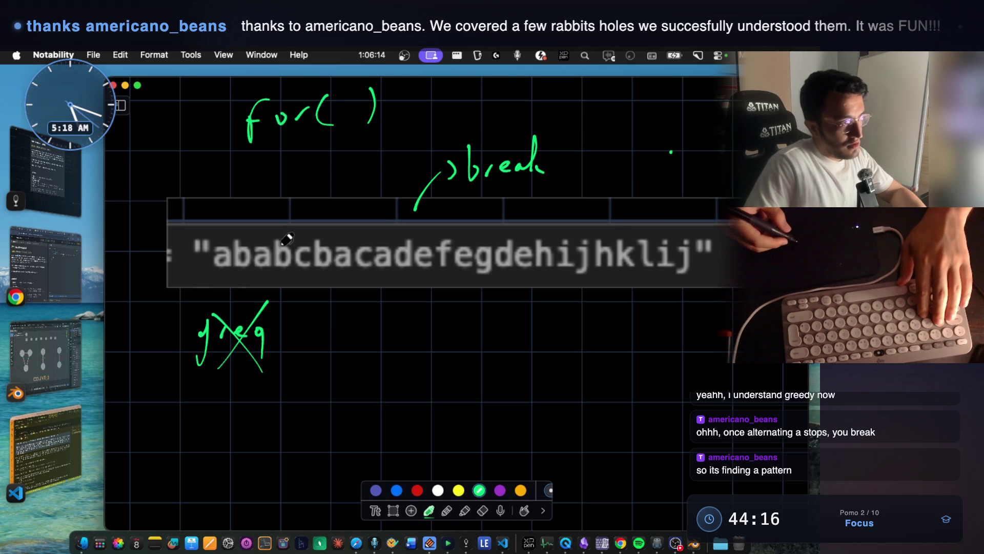
Start a green underline under ababcbaca and write 'expand' and 'break' beside it.
{"action": "left_click_drag", "start_coordinate": [210, 279], "coordinate": [230, 278]}
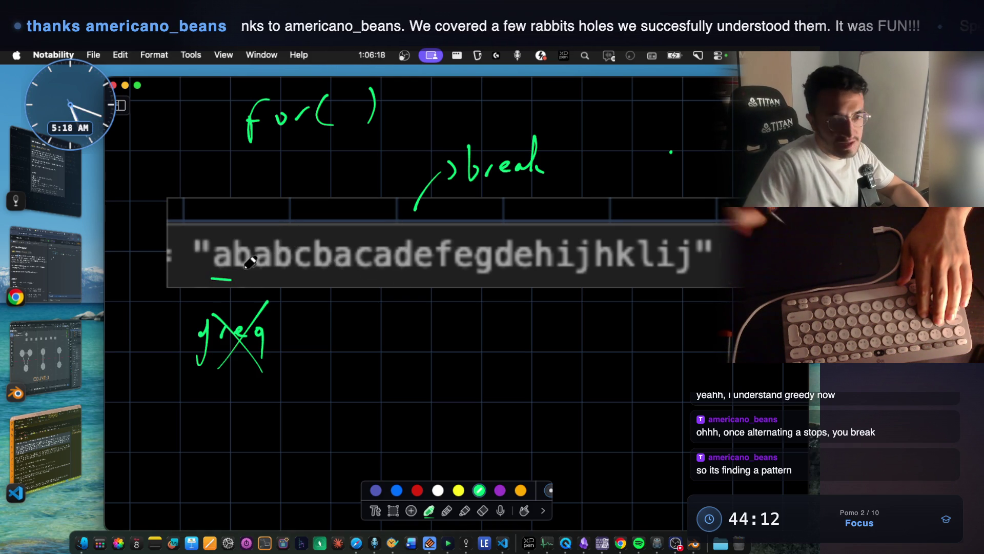
{"action": "left_click_drag", "start_coordinate": [238, 279], "coordinate": [254, 280]}
{"action": "mouse_move", "coordinate": [377, 336]}
{"action": "left_mouse_down"}
{"action": "mouse_move", "coordinate": [413, 345]}
{"action": "mouse_move", "coordinate": [436, 332]}
{"action": "mouse_move", "coordinate": [453, 369]}
{"action": "mouse_move", "coordinate": [490, 338]}
{"action": "mouse_move", "coordinate": [544, 345]}
{"action": "left_mouse_up"}
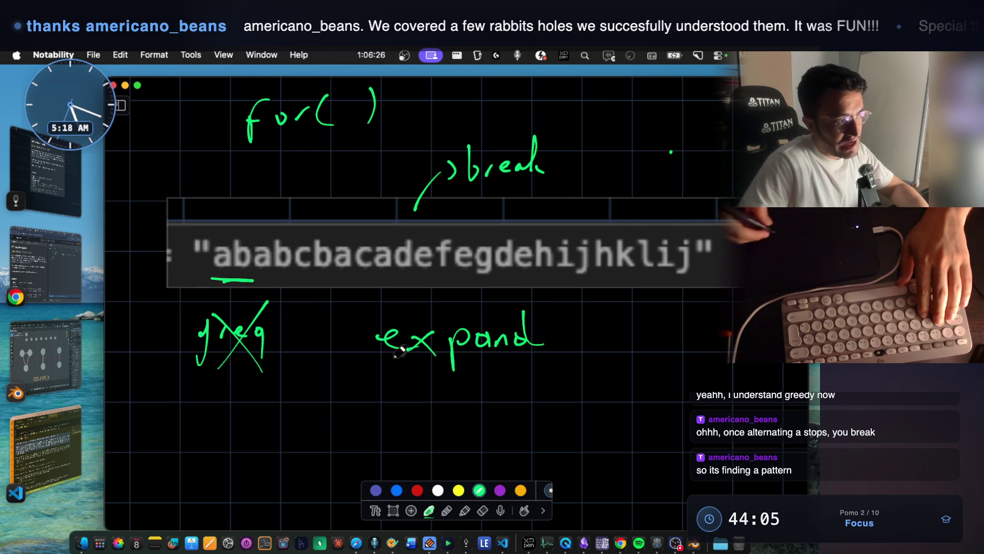
{"action": "mouse_move", "coordinate": [389, 382]}
{"action": "left_mouse_down"}
{"action": "mouse_move", "coordinate": [413, 405]}
{"action": "mouse_move", "coordinate": [518, 410]}
{"action": "left_mouse_up"}
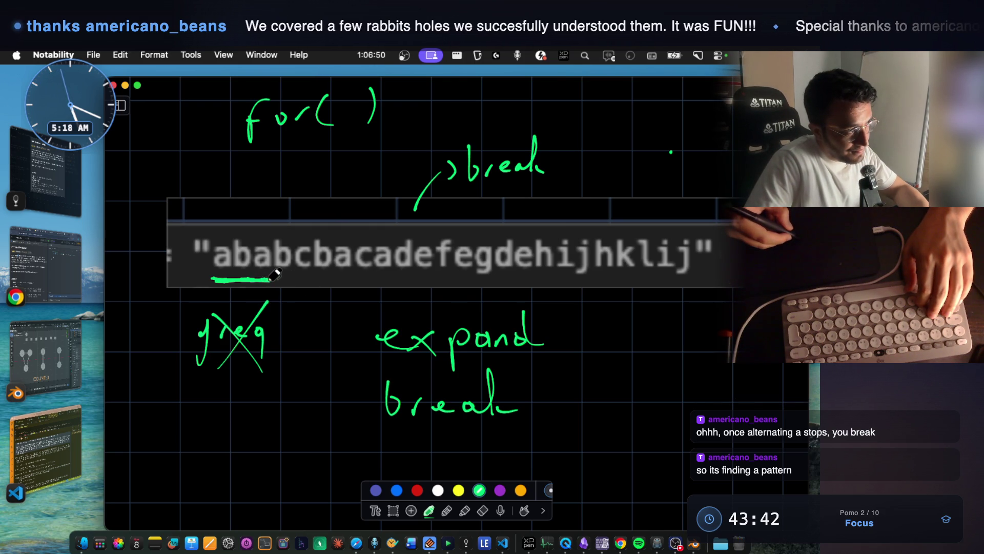
Extend the underline across ababcbaca, draw the partition divider, and circle its final a.
{"action": "left_click_drag", "start_coordinate": [257, 279], "coordinate": [287, 282]}
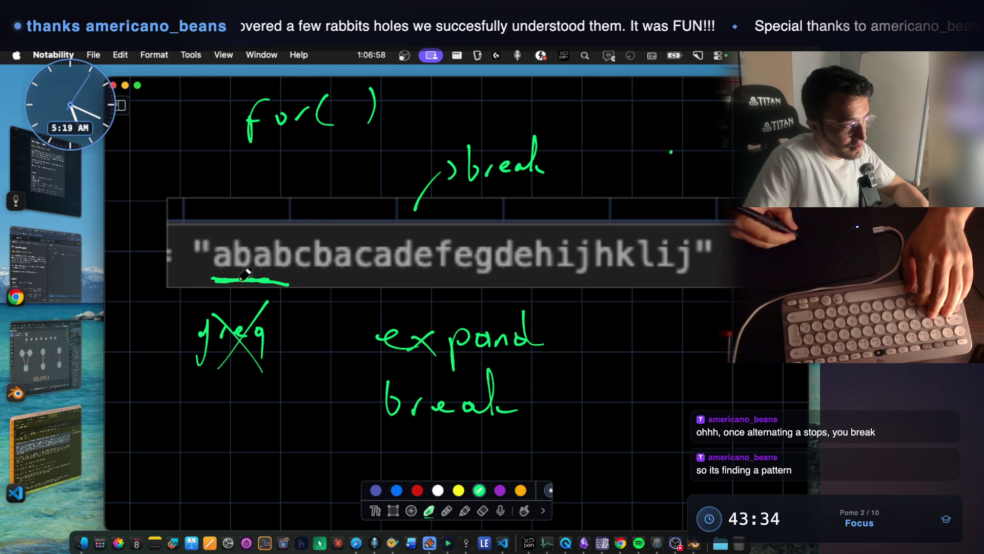
{"action": "left_click_drag", "start_coordinate": [222, 276], "coordinate": [398, 281]}
{"action": "left_click_drag", "start_coordinate": [392, 228], "coordinate": [392, 270]}
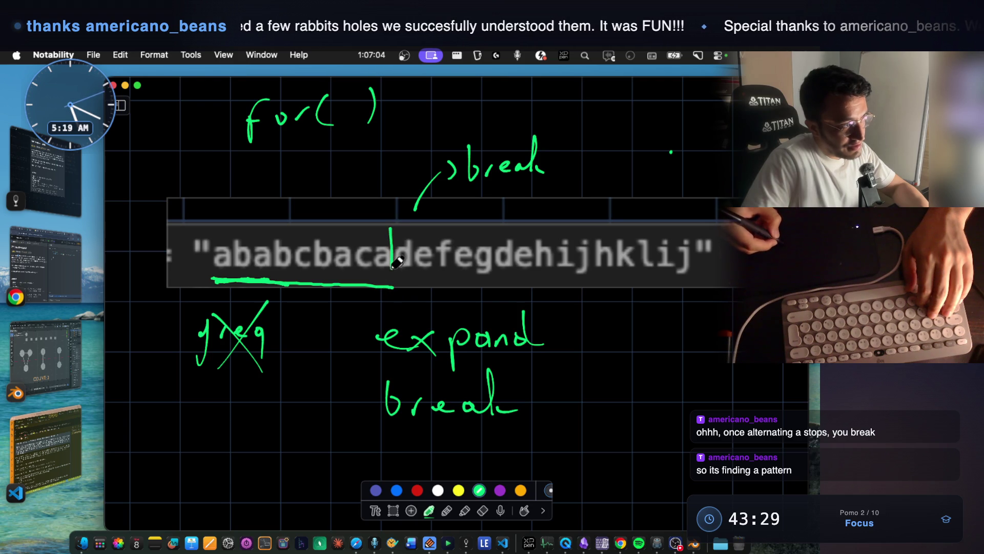
{"action": "mouse_move", "coordinate": [378, 235]}
{"action": "left_mouse_down"}
{"action": "mouse_move", "coordinate": [381, 280]}
{"action": "mouse_move", "coordinate": [394, 257]}
{"action": "mouse_move", "coordinate": [387, 228]}
{"action": "mouse_move", "coordinate": [377, 237]}
{"action": "left_mouse_up"}
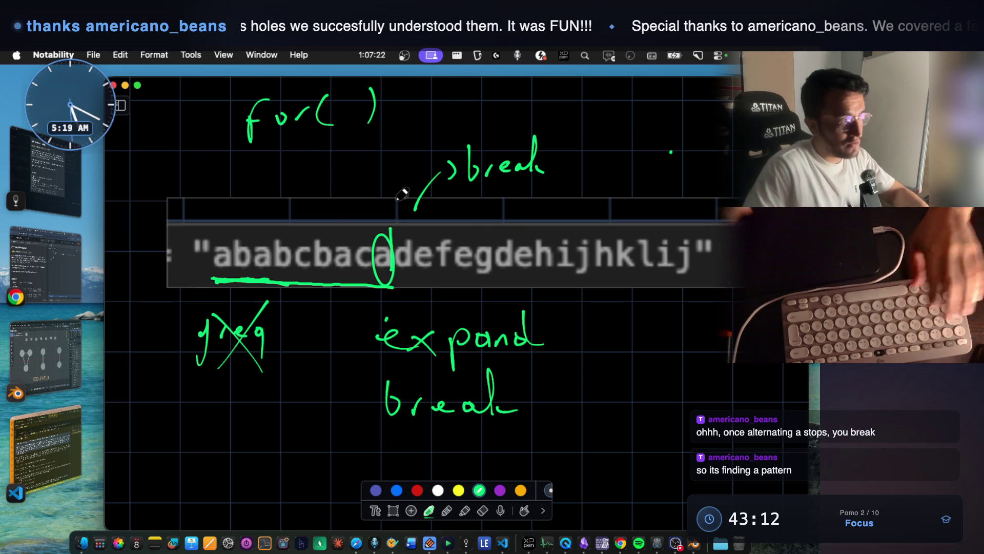
Write a 'for( )' loop stub below the notes, closing its body with a bracket.
{"action": "scroll", "coordinate": [398, 193], "scroll_direction": "down", "scroll_amount": 5}
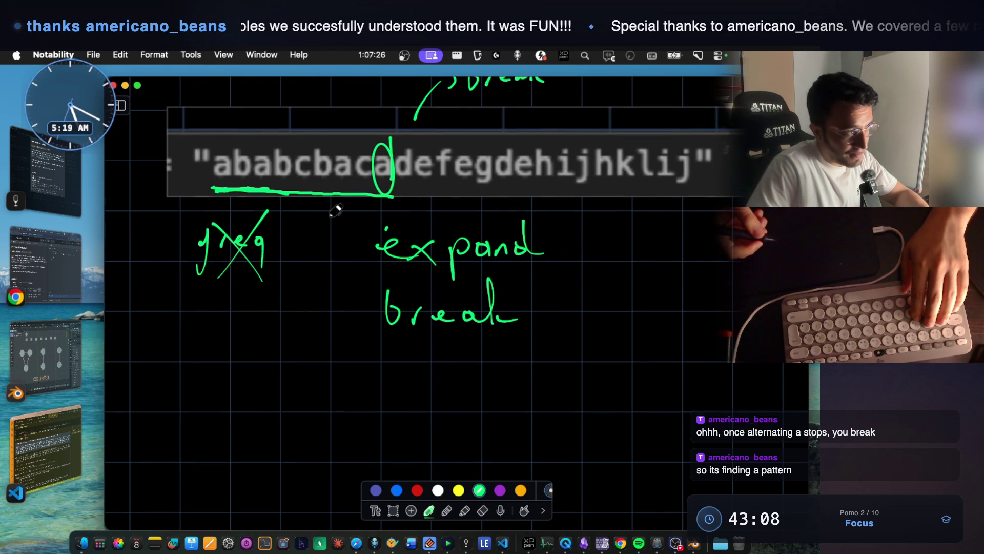
{"action": "mouse_move", "coordinate": [210, 362]}
{"action": "left_mouse_down"}
{"action": "mouse_move", "coordinate": [205, 380]}
{"action": "mouse_move", "coordinate": [274, 352]}
{"action": "mouse_move", "coordinate": [310, 378]}
{"action": "mouse_move", "coordinate": [333, 377]}
{"action": "mouse_move", "coordinate": [331, 403]}
{"action": "left_mouse_up"}
{"action": "left_click_drag", "start_coordinate": [201, 470], "coordinate": [211, 513]}
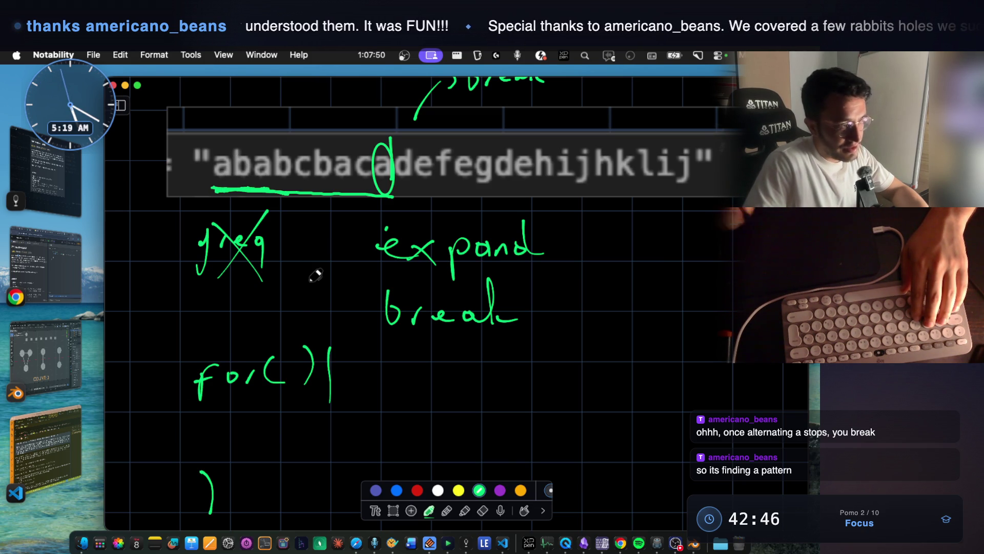
Circle the a's in ababcbaca, write 'a = 4' beside break, and extend the underline.
{"action": "mouse_move", "coordinate": [221, 146]}
{"action": "left_mouse_down"}
{"action": "mouse_move", "coordinate": [214, 181]}
{"action": "mouse_move", "coordinate": [229, 149]}
{"action": "mouse_move", "coordinate": [262, 183]}
{"action": "mouse_move", "coordinate": [267, 150]}
{"action": "left_mouse_up"}
{"action": "mouse_move", "coordinate": [347, 148]}
{"action": "left_mouse_down"}
{"action": "mouse_move", "coordinate": [340, 165]}
{"action": "mouse_move", "coordinate": [350, 150]}
{"action": "left_mouse_up"}
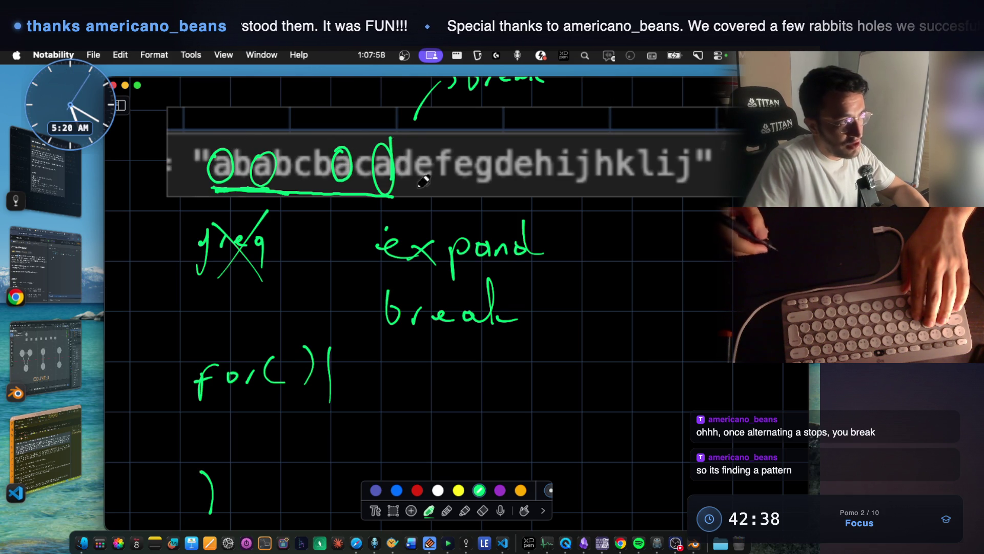
{"action": "mouse_move", "coordinate": [594, 342]}
{"action": "left_mouse_down"}
{"action": "mouse_move", "coordinate": [585, 365]}
{"action": "mouse_move", "coordinate": [609, 369]}
{"action": "mouse_move", "coordinate": [641, 352]}
{"action": "left_mouse_up"}
{"action": "left_click_drag", "start_coordinate": [627, 363], "coordinate": [690, 359]}
{"action": "left_click_drag", "start_coordinate": [680, 350], "coordinate": [686, 386]}
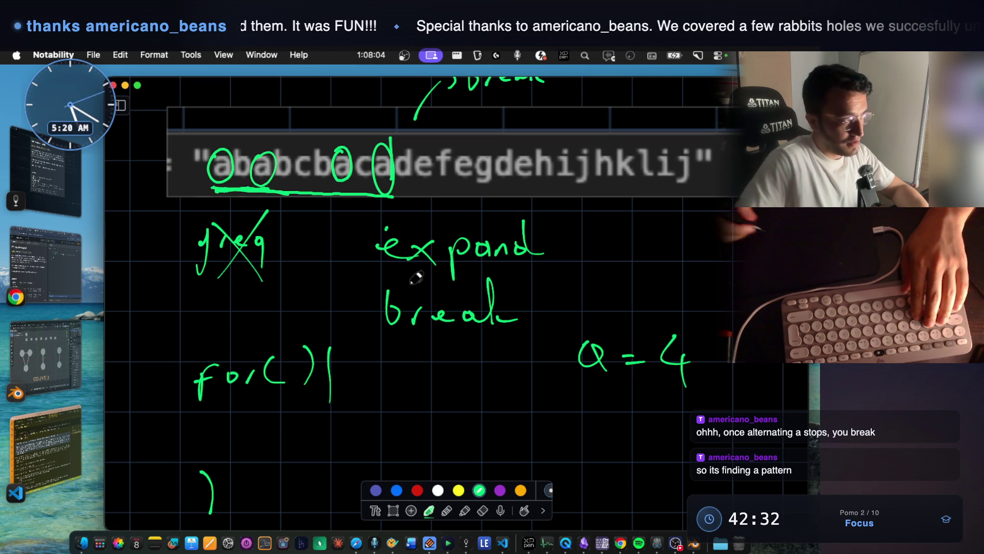
{"action": "left_click_drag", "start_coordinate": [226, 188], "coordinate": [206, 193]}
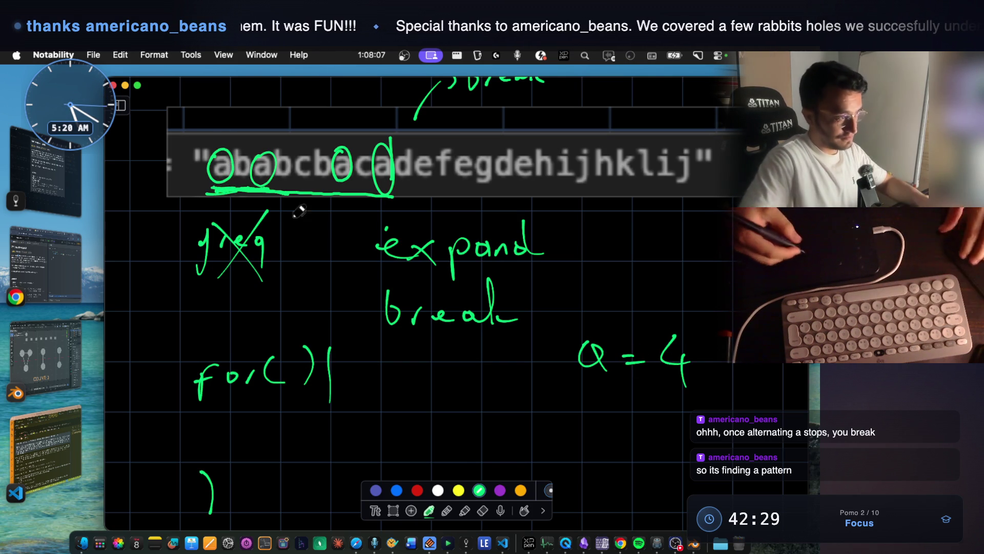
Draw circled step-number markers lower on the canvas, then leave the whiteboard.
{"action": "scroll", "coordinate": [336, 275], "scroll_direction": "down", "scroll_amount": 3}
{"action": "left_click_drag", "start_coordinate": [132, 335], "coordinate": [131, 369]}
{"action": "mouse_move", "coordinate": [135, 335]}
{"action": "left_mouse_down"}
{"action": "mouse_move", "coordinate": [139, 382]}
{"action": "mouse_move", "coordinate": [151, 328]}
{"action": "left_mouse_up"}
{"action": "scroll", "coordinate": [143, 349], "scroll_direction": "down", "scroll_amount": 5}
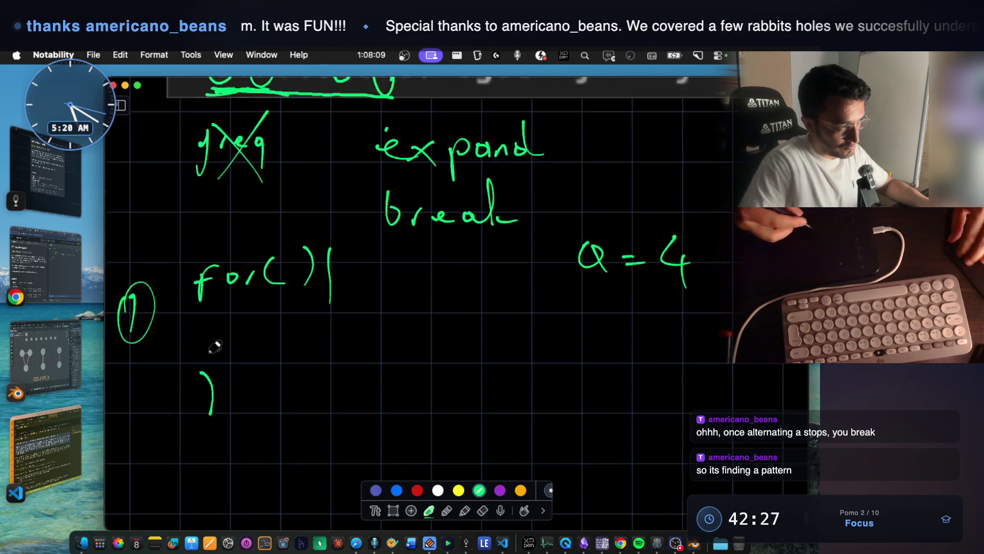
{"action": "mouse_move", "coordinate": [123, 390]}
{"action": "left_mouse_down"}
{"action": "mouse_move", "coordinate": [154, 413]}
{"action": "mouse_move", "coordinate": [128, 394]}
{"action": "left_mouse_up"}
{"action": "scroll", "coordinate": [127, 395], "scroll_direction": "up", "scroll_amount": 7}
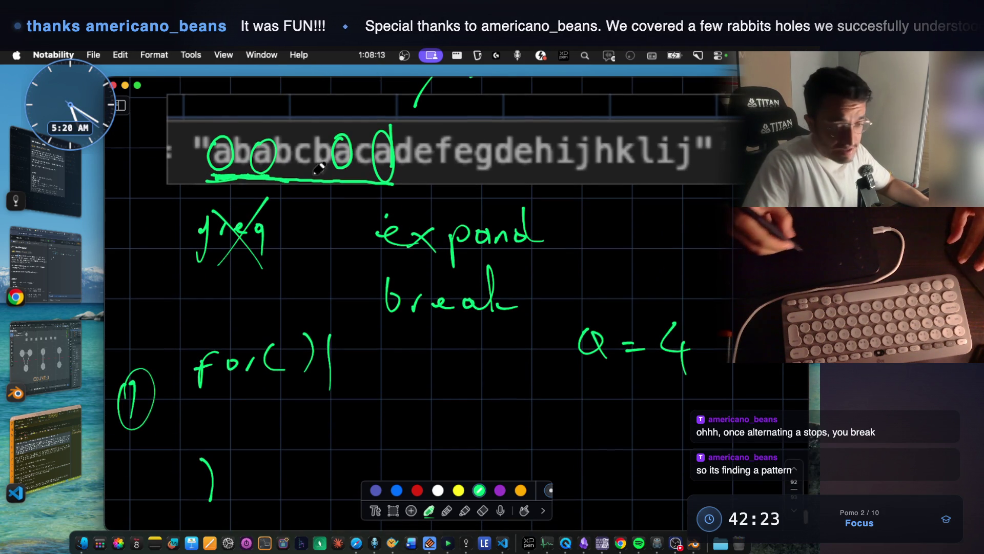
{"action": "scroll", "coordinate": [310, 274], "scroll_direction": "down", "scroll_amount": 3}
{"action": "scroll", "coordinate": [310, 275], "scroll_direction": "up", "scroll_amount": 3}
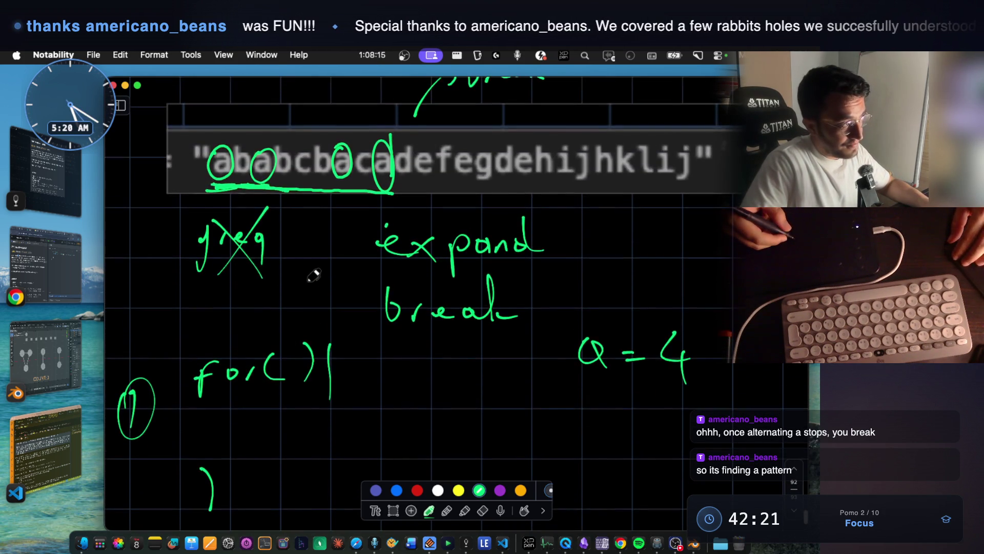
{"action": "scroll", "coordinate": [313, 276], "scroll_direction": "down", "scroll_amount": 3}
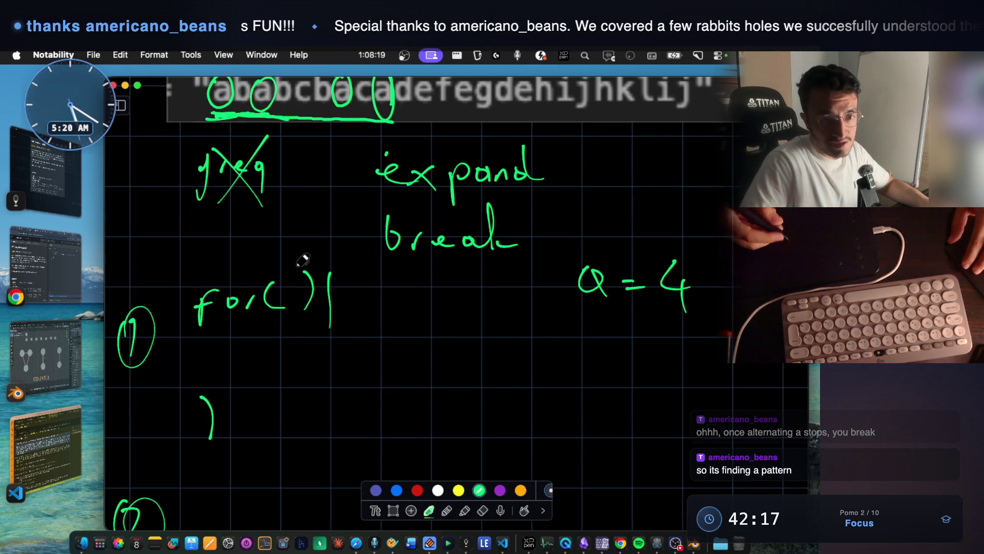
{"action": "scroll", "coordinate": [303, 260], "scroll_direction": "up", "scroll_amount": 2}
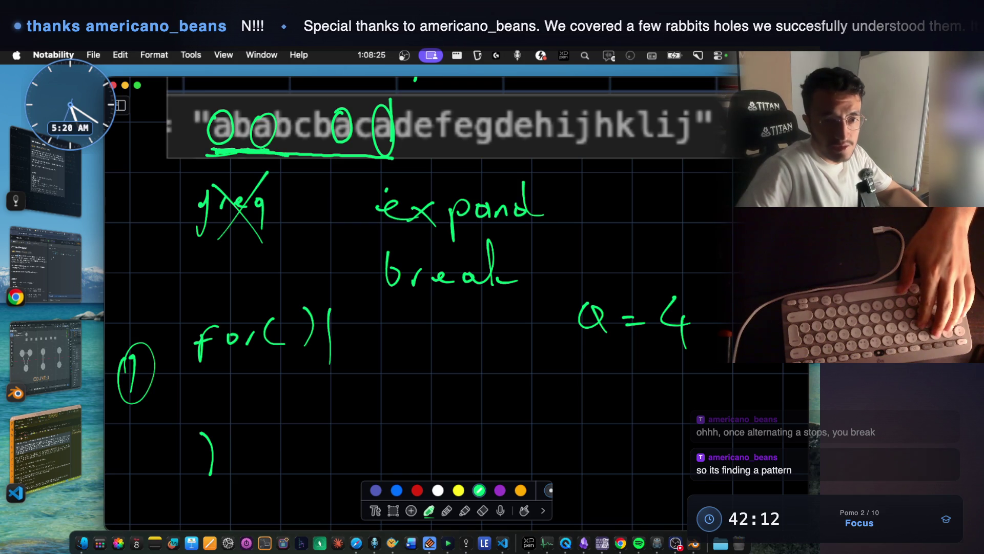
{"action": "key", "text": "super+space"}
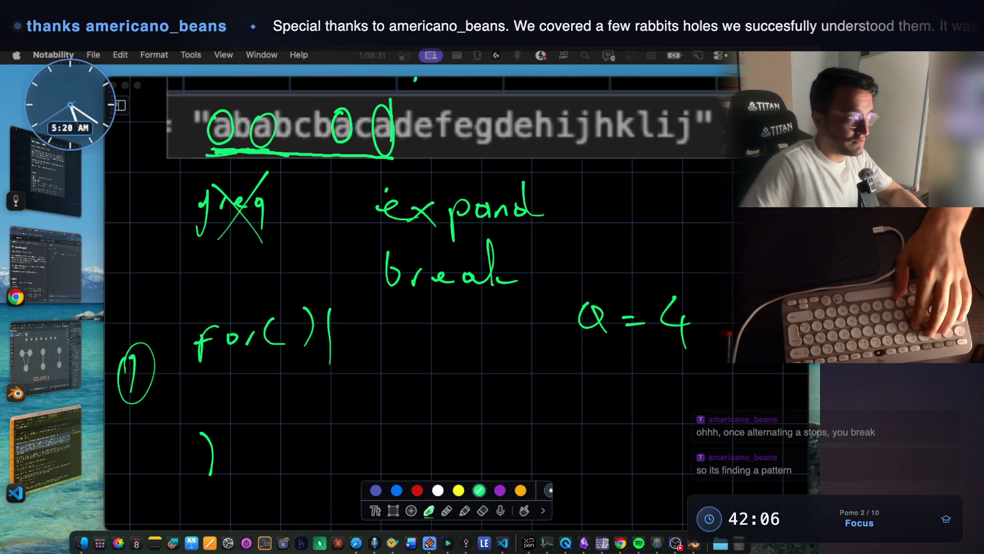
{"action": "left_click", "coordinate": [48, 269]}
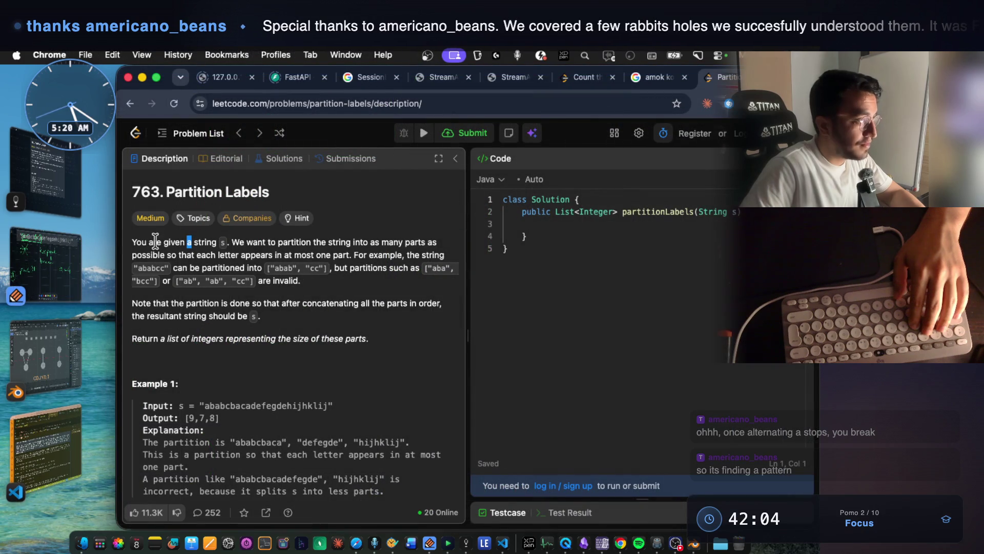
{"action": "left_click", "coordinate": [51, 265]}
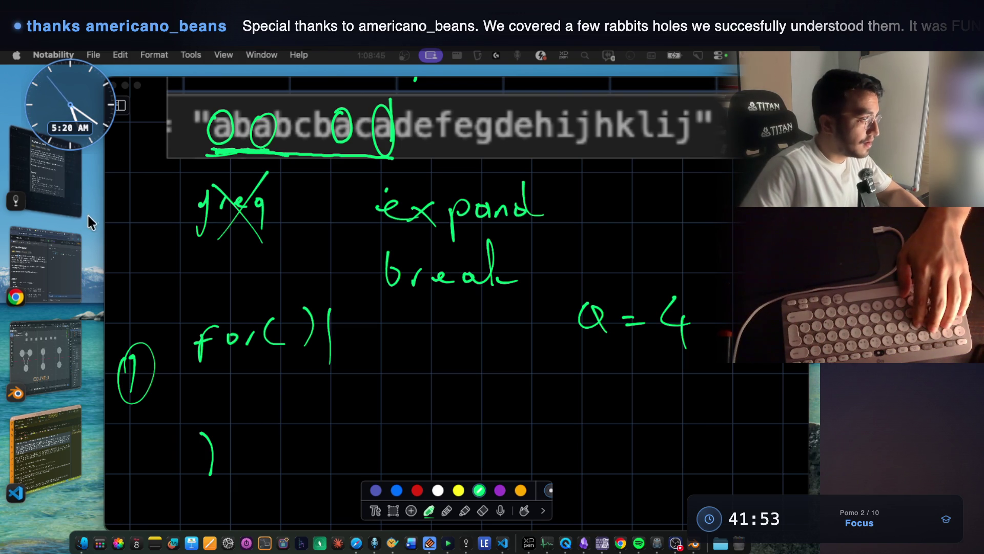
{"action": "left_click", "coordinate": [45, 169]}
{"action": "left_click", "coordinate": [721, 311]}
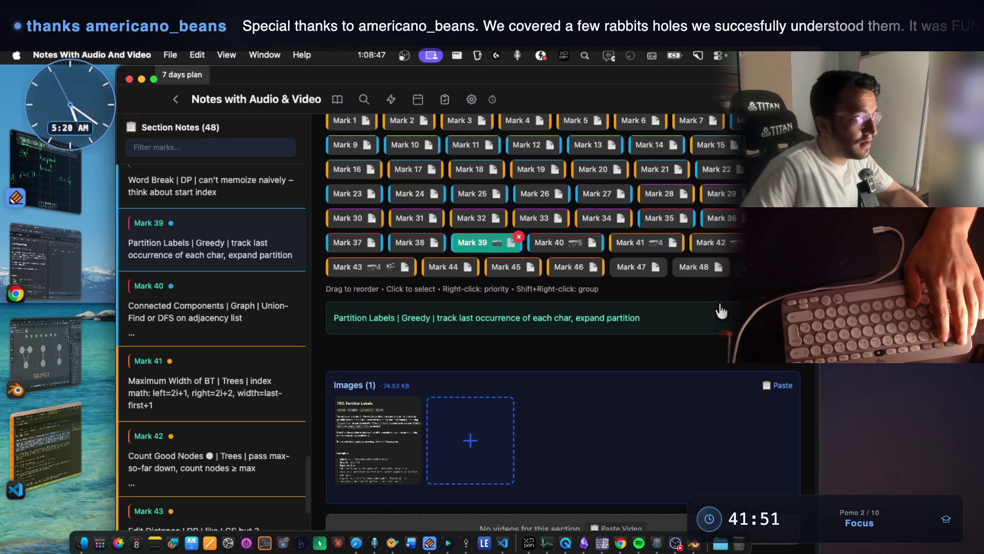
{"action": "left_click", "coordinate": [388, 402]}
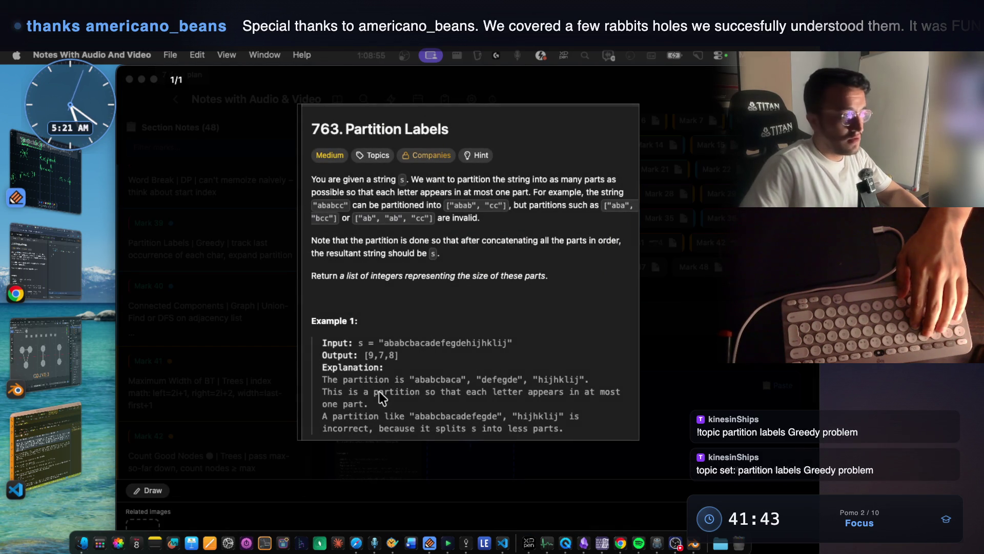
{"action": "left_click", "coordinate": [35, 205]}
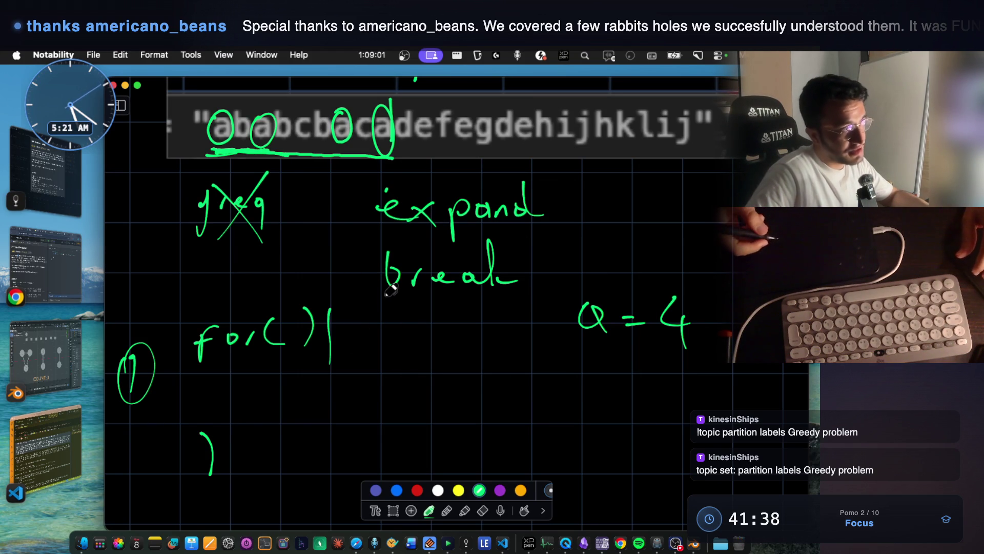
Underline and circle the Q in the green 'Q = 4' note.
{"action": "left_click_drag", "start_coordinate": [580, 345], "coordinate": [634, 350]}
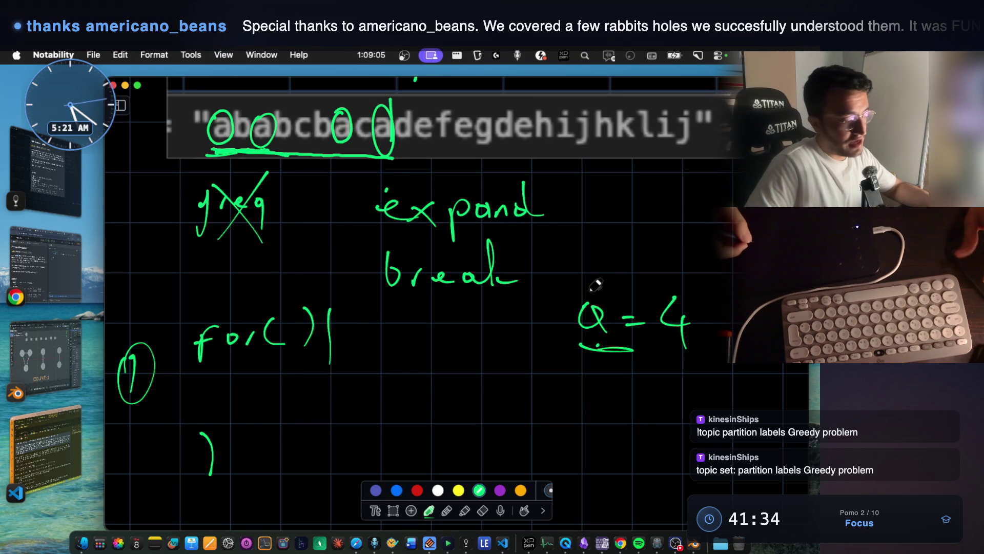
{"action": "mouse_move", "coordinate": [590, 288]}
{"action": "left_mouse_down"}
{"action": "mouse_move", "coordinate": [569, 328]}
{"action": "mouse_move", "coordinate": [598, 287]}
{"action": "mouse_move", "coordinate": [584, 292]}
{"action": "left_mouse_up"}
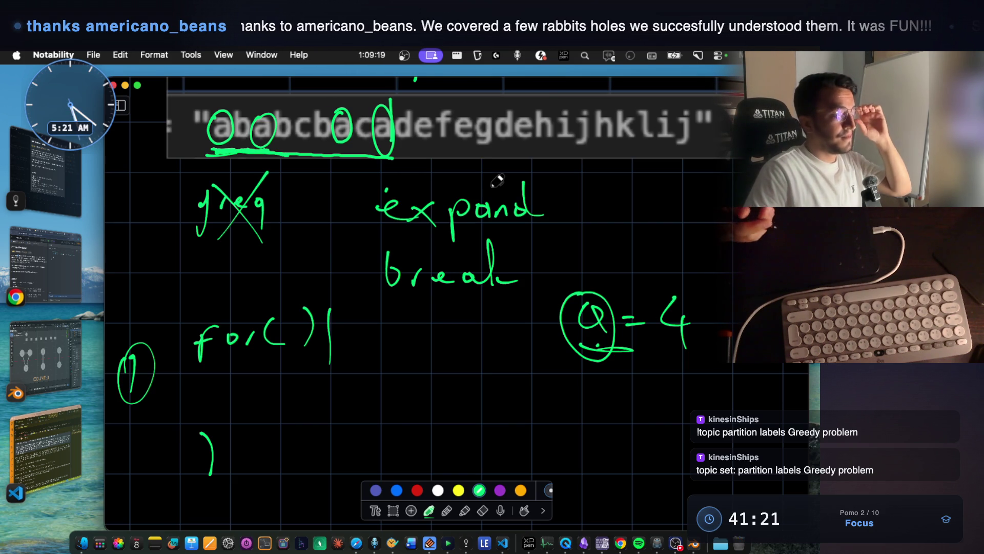
{"action": "left_click_drag", "start_coordinate": [557, 353], "coordinate": [606, 349]}
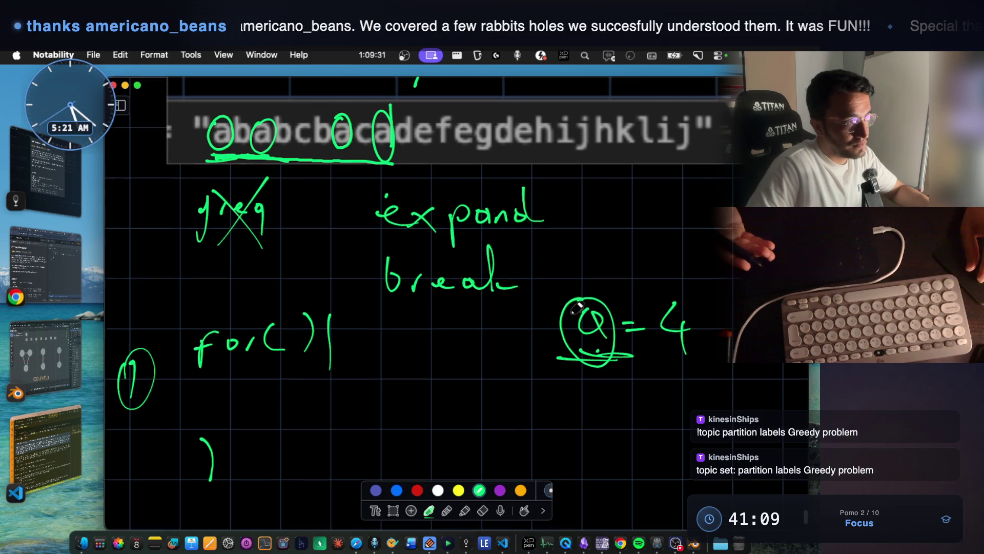
Box 'break' and undo it, then write 'window' above the string.
{"action": "scroll", "coordinate": [576, 308], "scroll_direction": "up", "scroll_amount": 3}
{"action": "scroll", "coordinate": [405, 231], "scroll_direction": "up", "scroll_amount": 1}
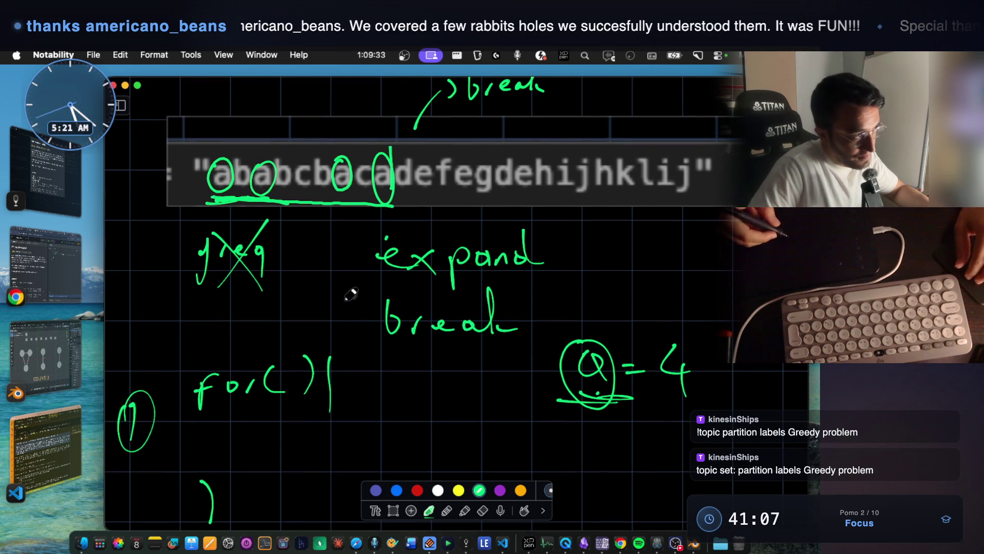
{"action": "left_click", "coordinate": [325, 319]}
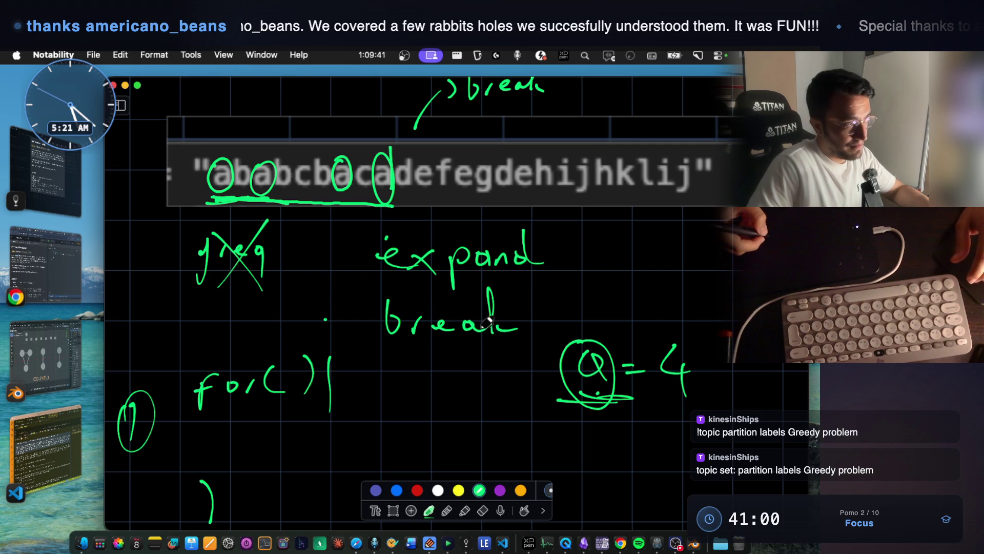
{"action": "mouse_move", "coordinate": [364, 352]}
{"action": "left_mouse_down"}
{"action": "mouse_move", "coordinate": [387, 295]}
{"action": "mouse_move", "coordinate": [536, 333]}
{"action": "mouse_move", "coordinate": [367, 335]}
{"action": "left_mouse_up"}
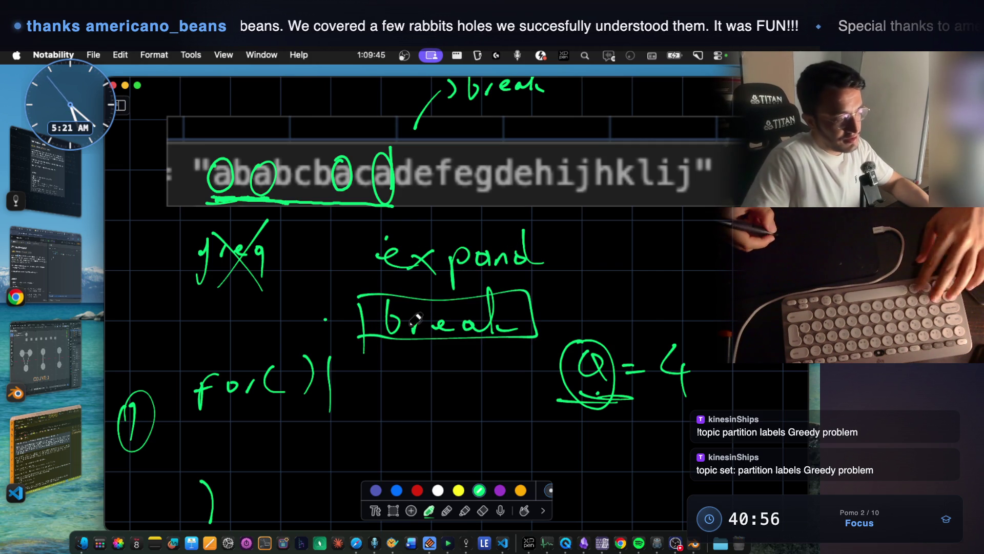
{"action": "key", "text": "super+z"}
{"action": "key", "text": "super+z"}
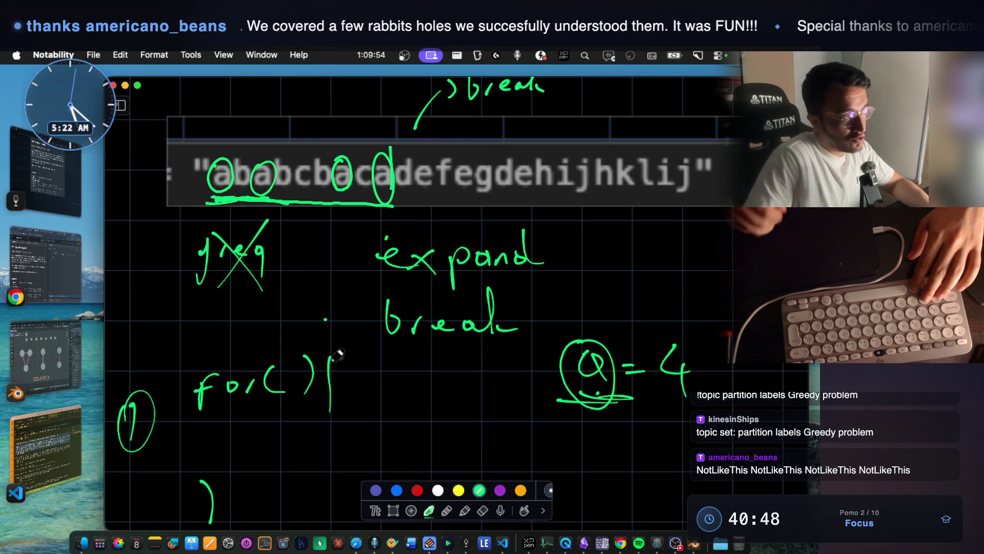
{"action": "mouse_move", "coordinate": [214, 116]}
{"action": "left_mouse_down"}
{"action": "mouse_move", "coordinate": [221, 128]}
{"action": "mouse_move", "coordinate": [235, 116]}
{"action": "mouse_move", "coordinate": [320, 122]}
{"action": "left_mouse_up"}
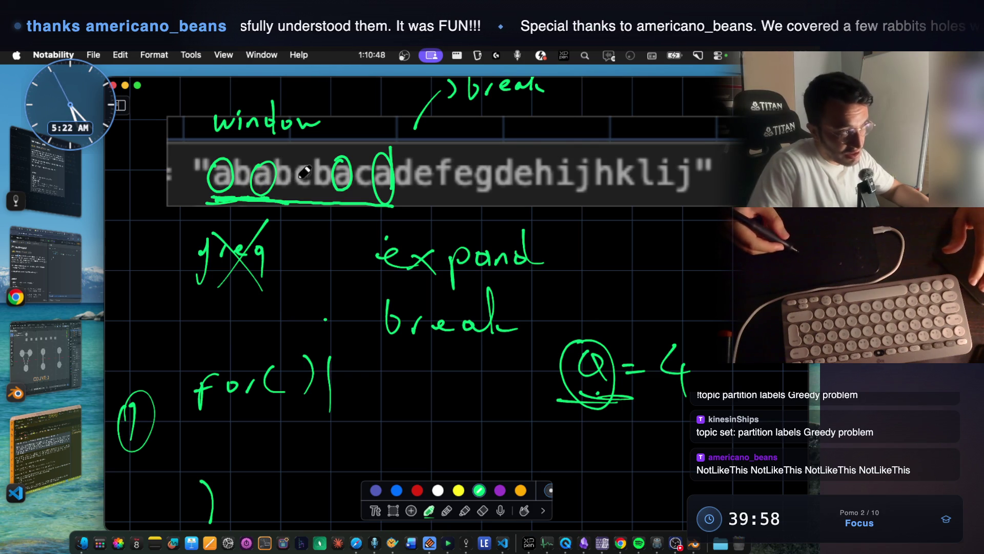
Frame ababcbaca in a green box as the window, then bring the Blender scene forward.
{"action": "mouse_move", "coordinate": [190, 149]}
{"action": "left_mouse_down"}
{"action": "mouse_move", "coordinate": [188, 201]}
{"action": "mouse_move", "coordinate": [272, 147]}
{"action": "mouse_move", "coordinate": [374, 148]}
{"action": "mouse_move", "coordinate": [402, 174]}
{"action": "mouse_move", "coordinate": [312, 204]}
{"action": "left_mouse_up"}
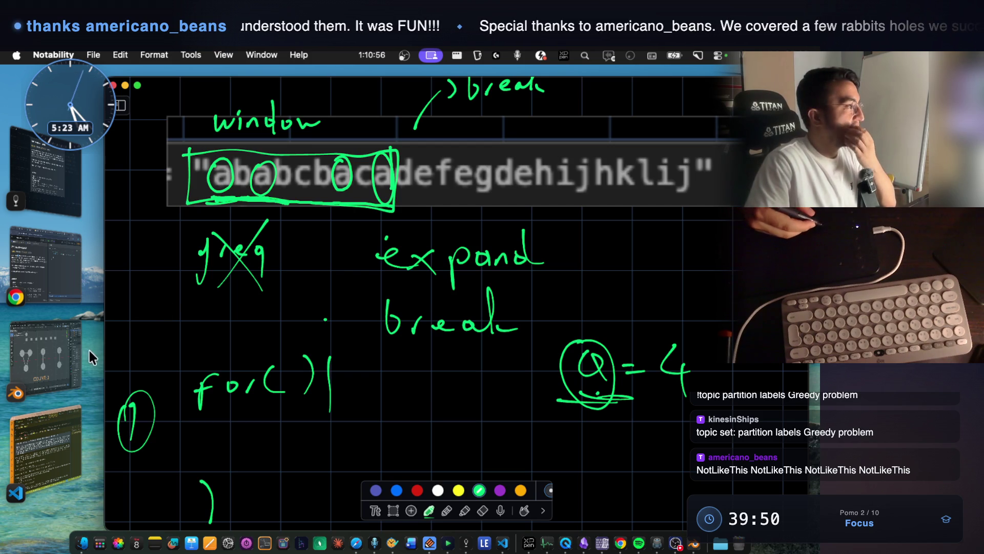
{"action": "left_click", "coordinate": [53, 377]}
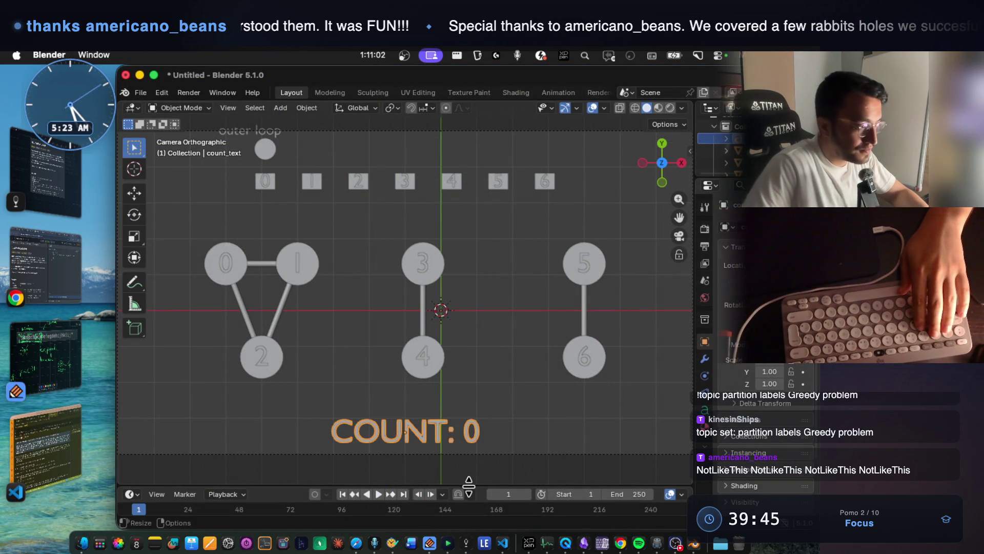
Raise the viewport–timeline border to enlarge Blender's timeline, then switch to VS Code.
{"action": "mouse_move", "coordinate": [468, 485]}
{"action": "left_mouse_down"}
{"action": "mouse_move", "coordinate": [472, 365]}
{"action": "mouse_move", "coordinate": [609, 375]}
{"action": "mouse_move", "coordinate": [502, 374]}
{"action": "left_mouse_up"}
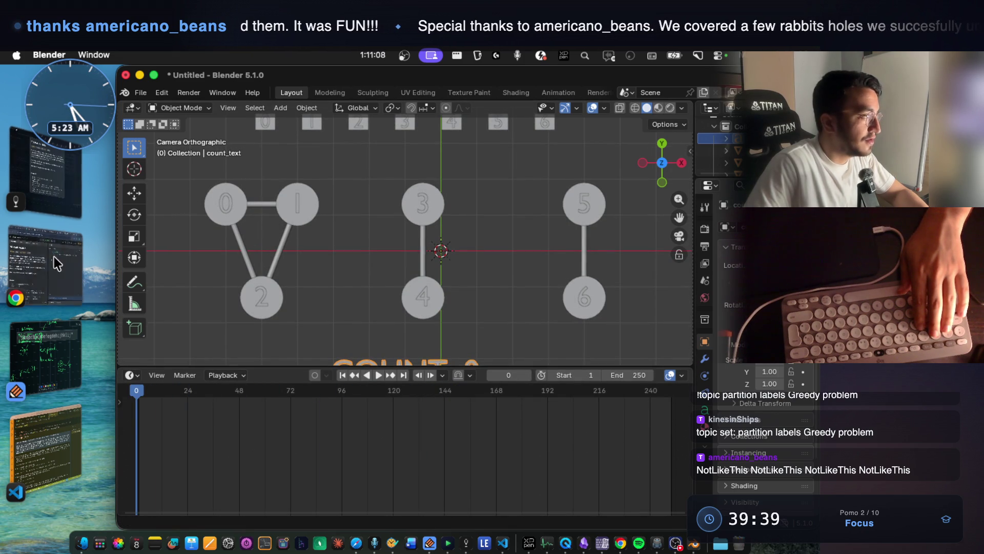
{"action": "left_click", "coordinate": [46, 441]}
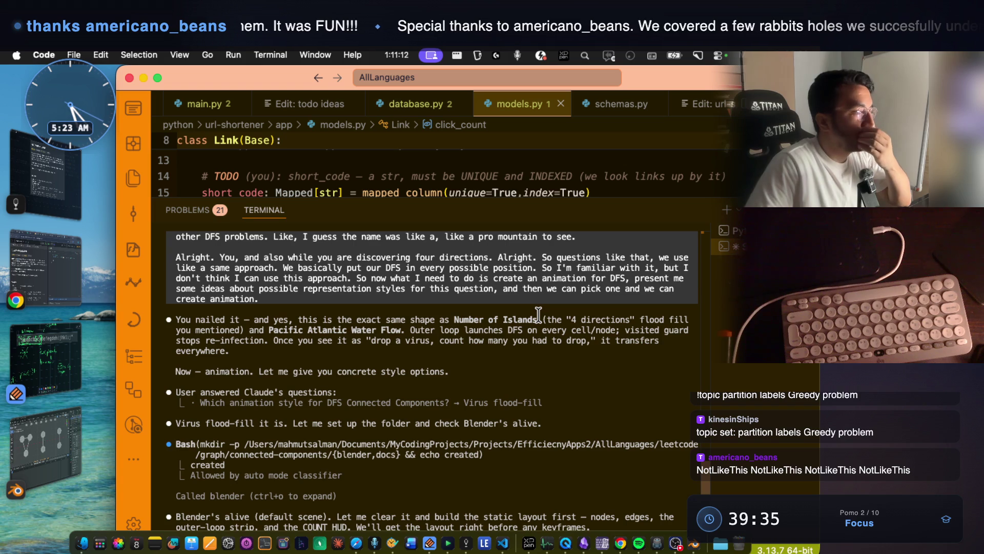
Copy Claude's static layout and animation plan from the terminal.
{"action": "scroll", "coordinate": [538, 314], "scroll_direction": "down", "scroll_amount": 10}
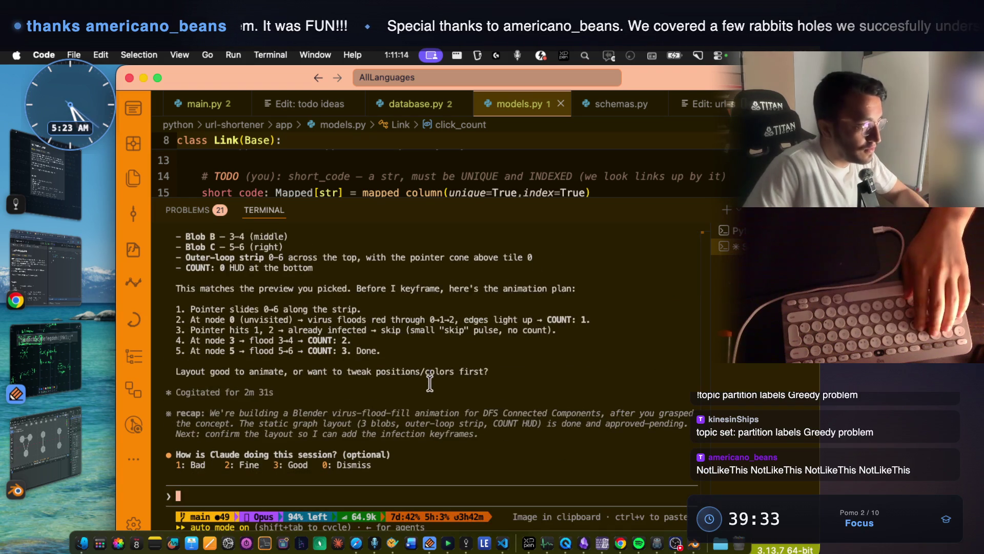
{"action": "scroll", "coordinate": [344, 319], "scroll_direction": "up", "scroll_amount": 3}
{"action": "mouse_move", "coordinate": [220, 298]}
{"action": "left_mouse_down"}
{"action": "mouse_move", "coordinate": [267, 305]}
{"action": "mouse_move", "coordinate": [308, 410]}
{"action": "mouse_move", "coordinate": [519, 468]}
{"action": "mouse_move", "coordinate": [307, 351]}
{"action": "mouse_move", "coordinate": [180, 296]}
{"action": "left_mouse_up"}
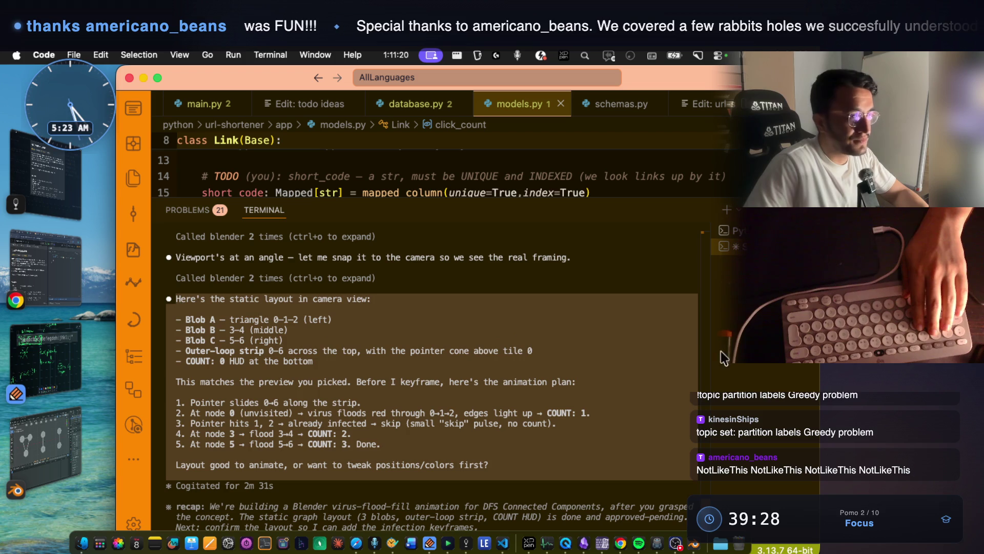
{"action": "key", "text": "super+c"}
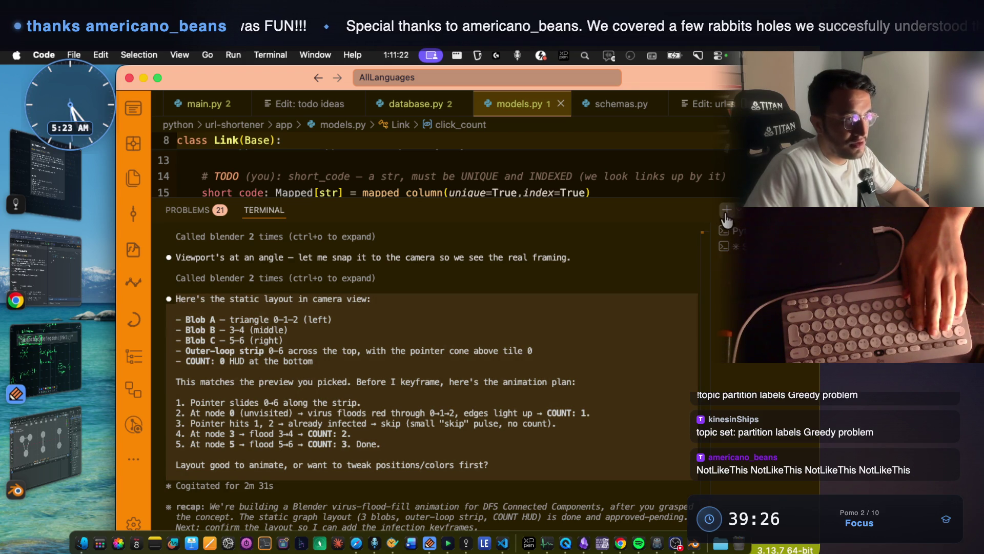
Start Claude Code in a new terminal and type 'activate tutor mode 2 skill.'.
{"action": "left_click", "coordinate": [726, 211]}
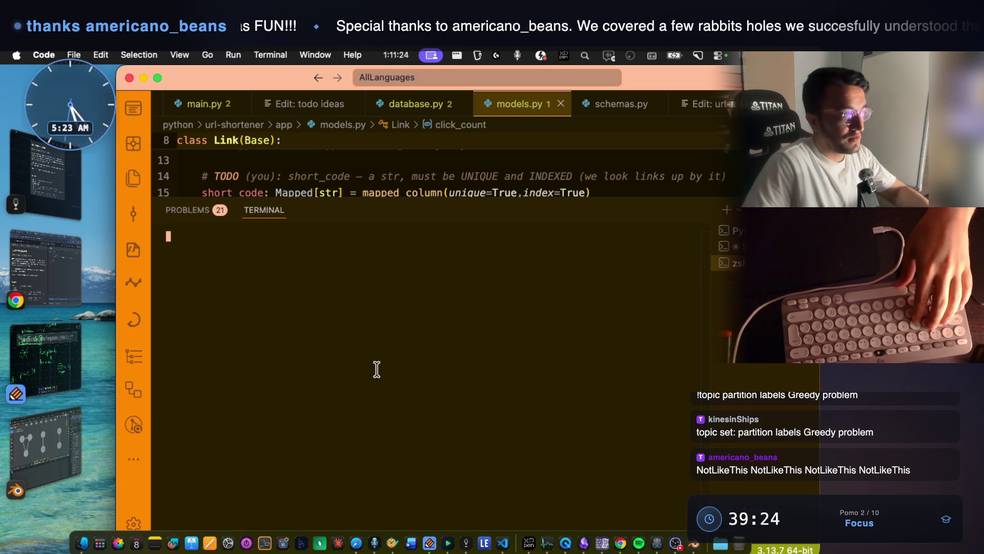
{"action": "type", "text": "claude"}
{"action": "key", "text": "Return"}
{"action": "type", "text": "ac"}
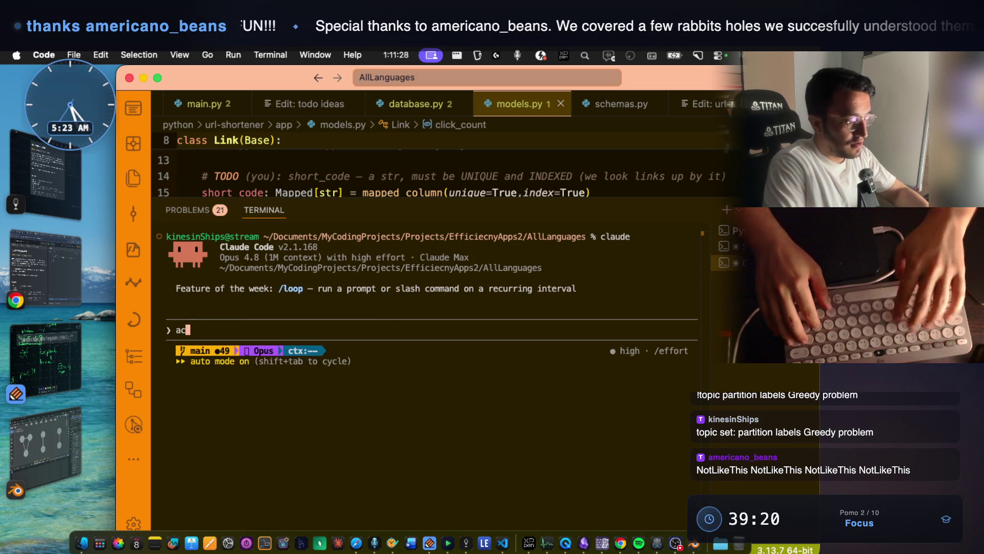
{"action": "type", "text": "tivate tutor"}
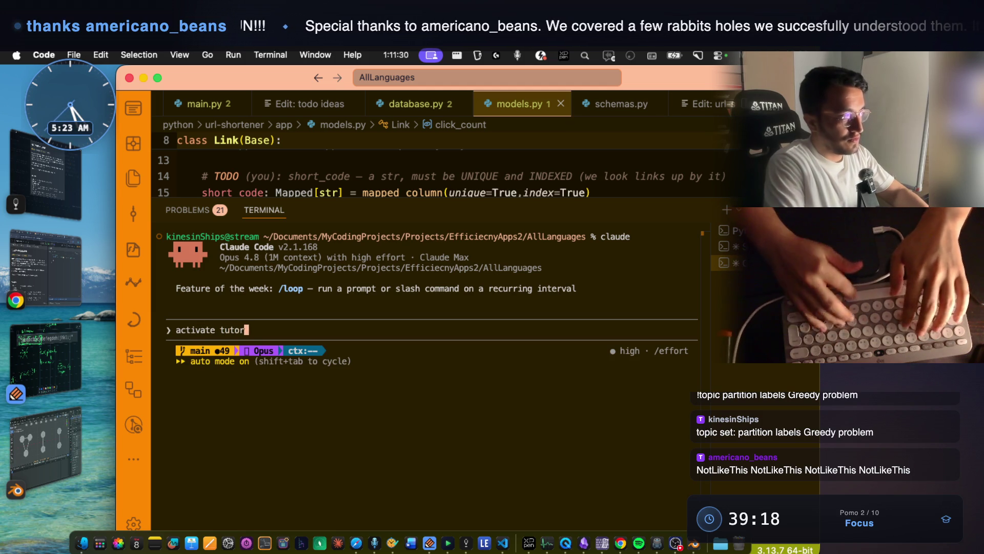
{"action": "type", "text": " mode 2"}
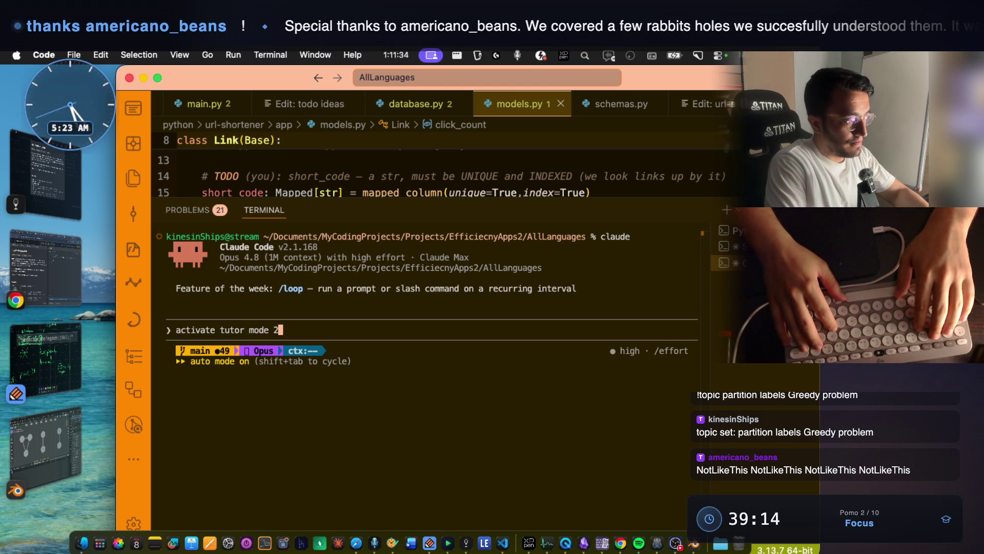
{"action": "type", "text": " skill."}
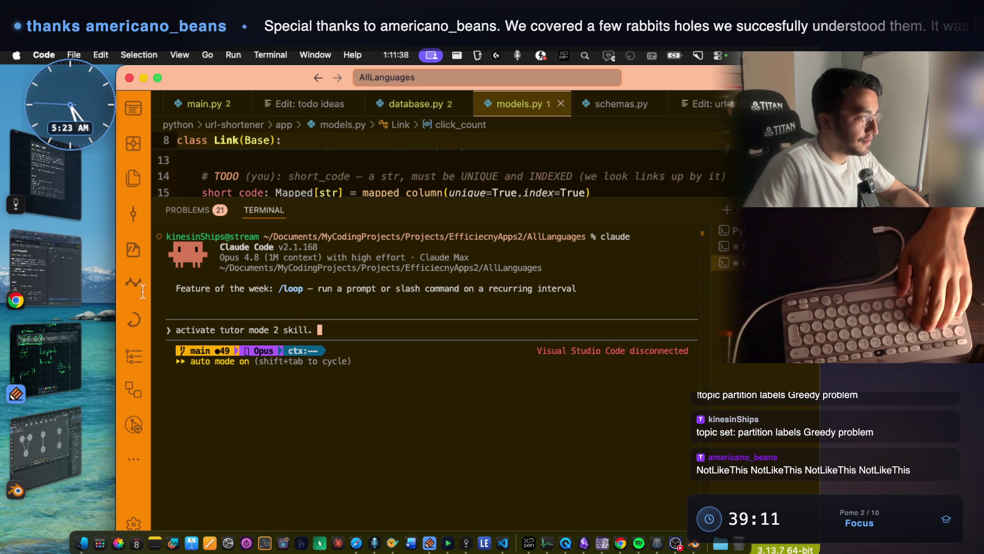
Paste the LeetCode title '763. Partition Labels' plus a comma into the prompt, then return to Notability.
{"action": "left_click", "coordinate": [56, 282]}
{"action": "left_click_drag", "start_coordinate": [270, 193], "coordinate": [148, 183]}
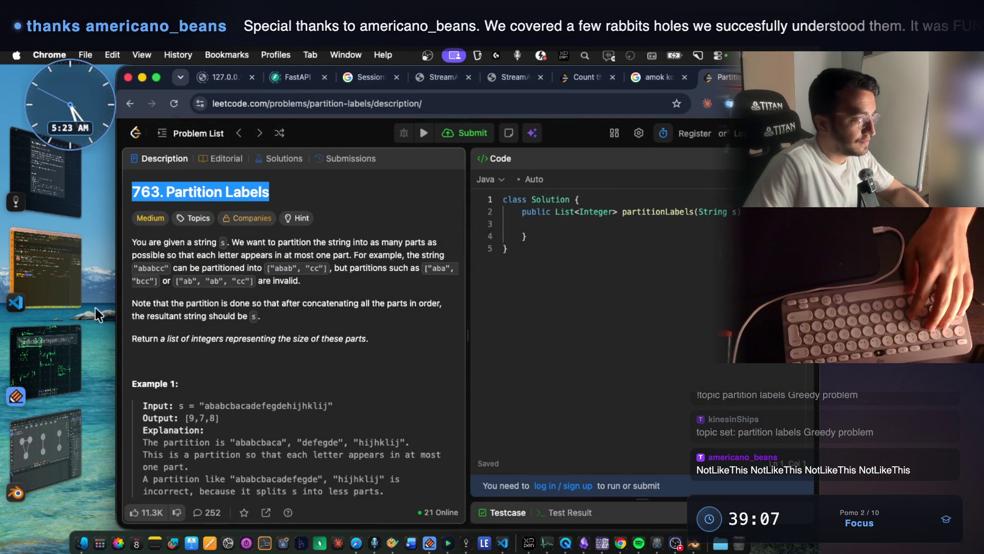
{"action": "key", "text": "super+Tab"}
{"action": "key", "text": "super+v"}
{"action": "type", "text": ","}
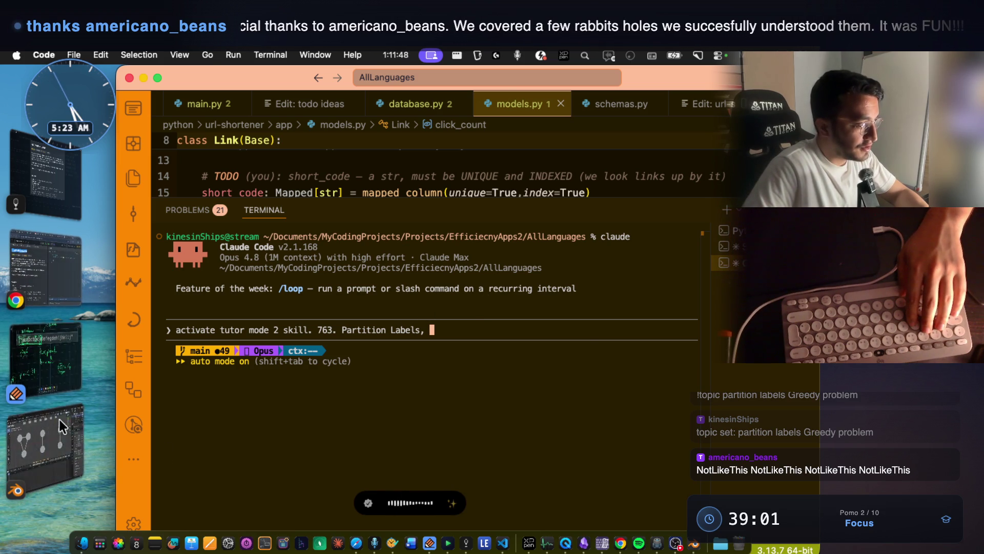
{"action": "left_click", "coordinate": [70, 362]}
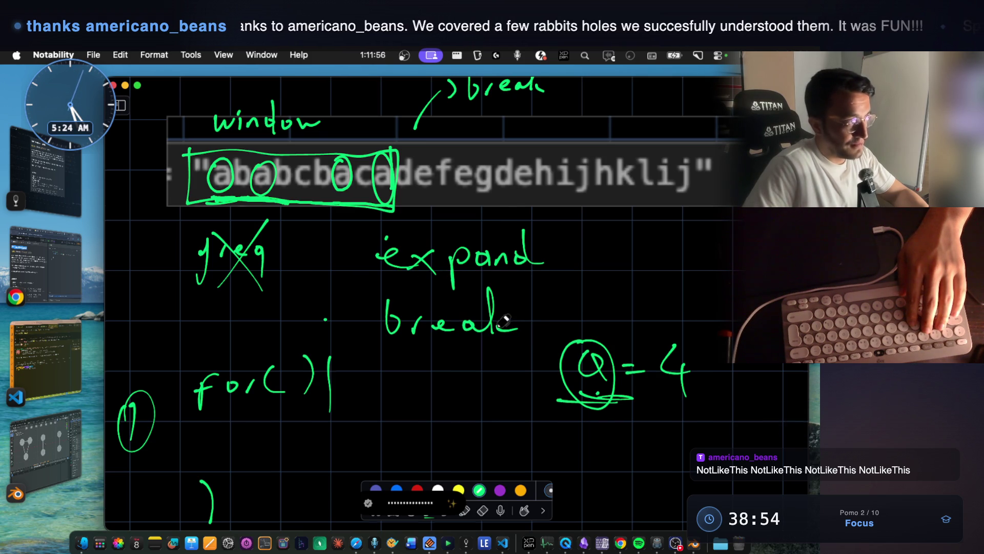
{"action": "scroll", "coordinate": [501, 318], "scroll_direction": "up", "scroll_amount": 4}
{"action": "scroll", "coordinate": [501, 317], "scroll_direction": "up", "scroll_amount": 2}
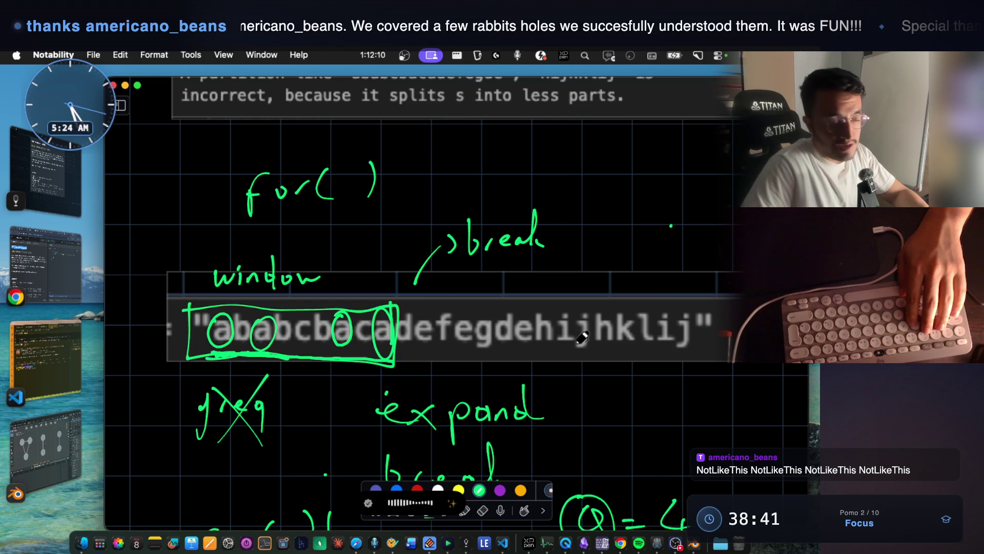
{"action": "scroll", "coordinate": [443, 338], "scroll_direction": "down", "scroll_amount": 5}
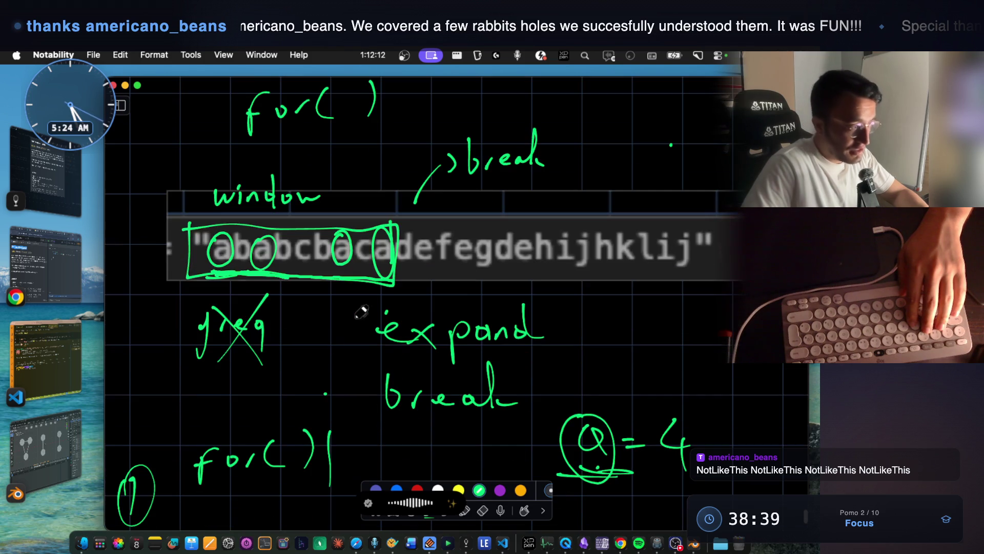
{"action": "scroll", "coordinate": [283, 450], "scroll_direction": "down", "scroll_amount": 2}
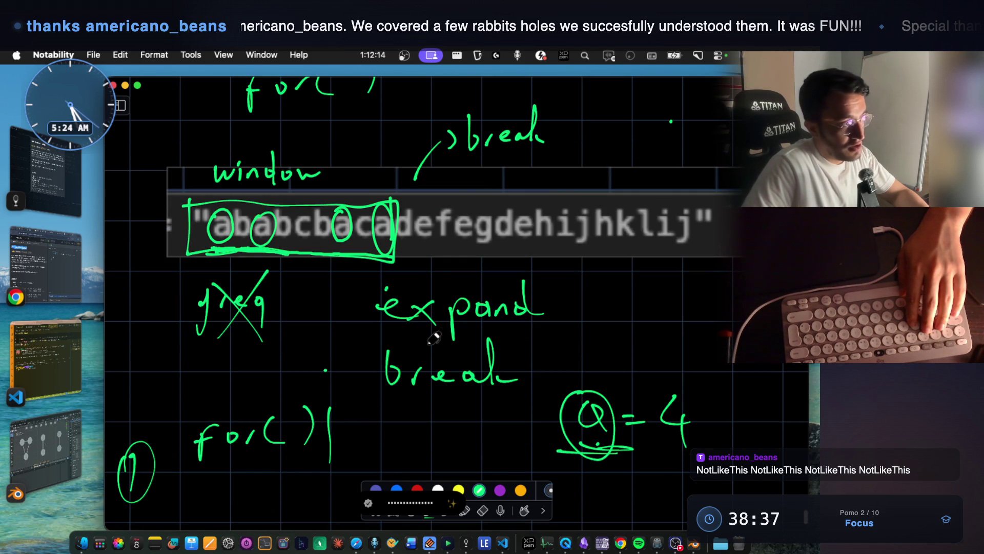
{"action": "scroll", "coordinate": [328, 328], "scroll_direction": "down", "scroll_amount": 1}
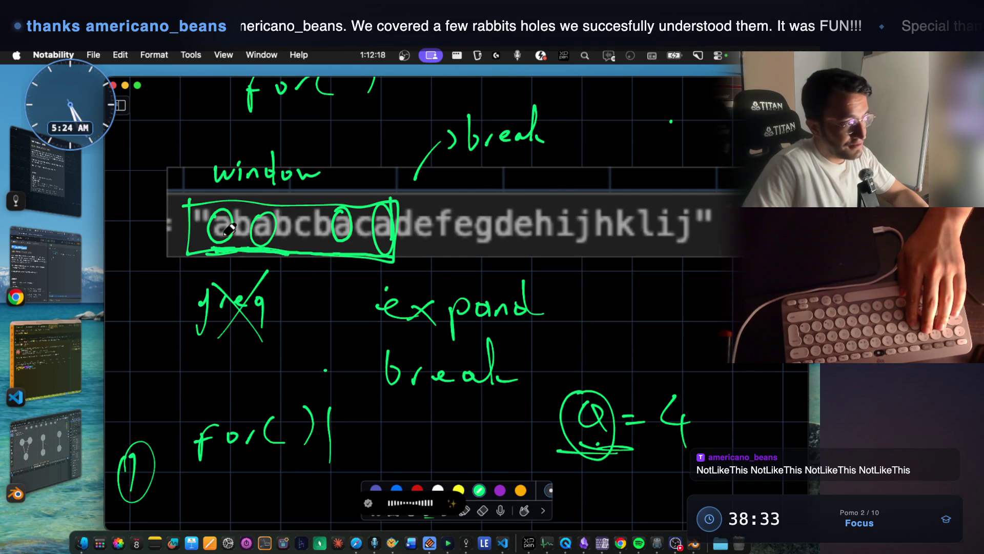
Underline the 'a = 4' note in green and draw a small loop above the first circled a.
{"action": "left_click_drag", "start_coordinate": [652, 465], "coordinate": [696, 465]}
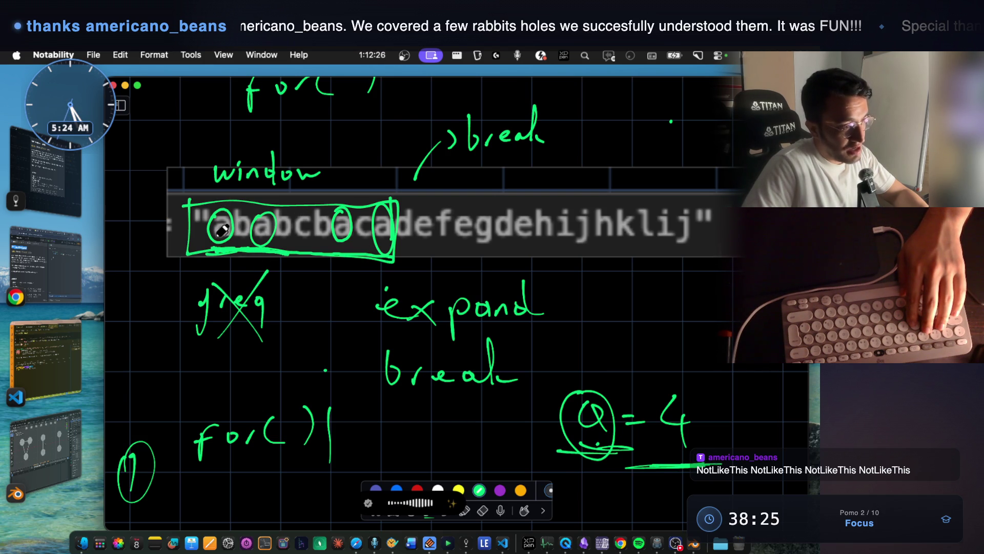
{"action": "left_click_drag", "start_coordinate": [549, 470], "coordinate": [715, 468]}
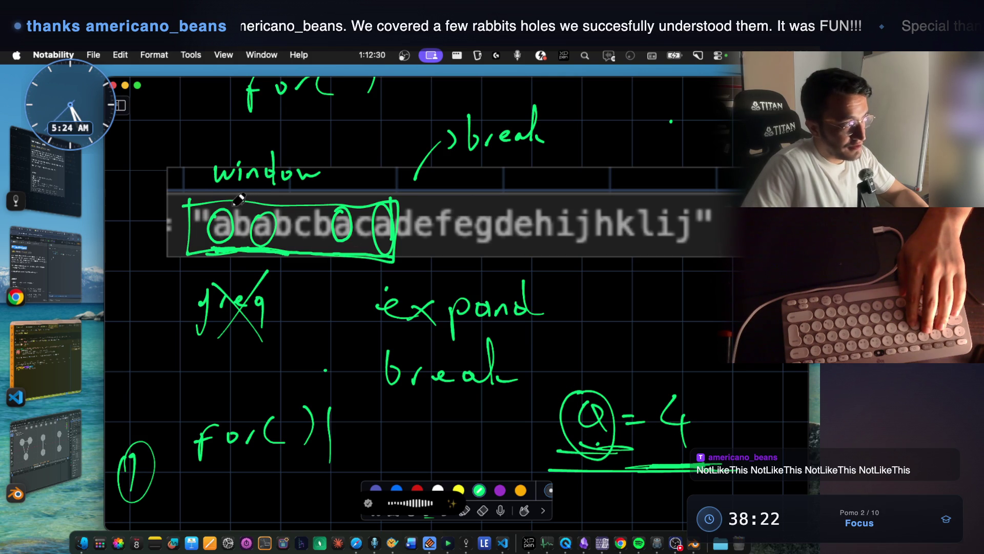
{"action": "left_click_drag", "start_coordinate": [227, 204], "coordinate": [249, 196]}
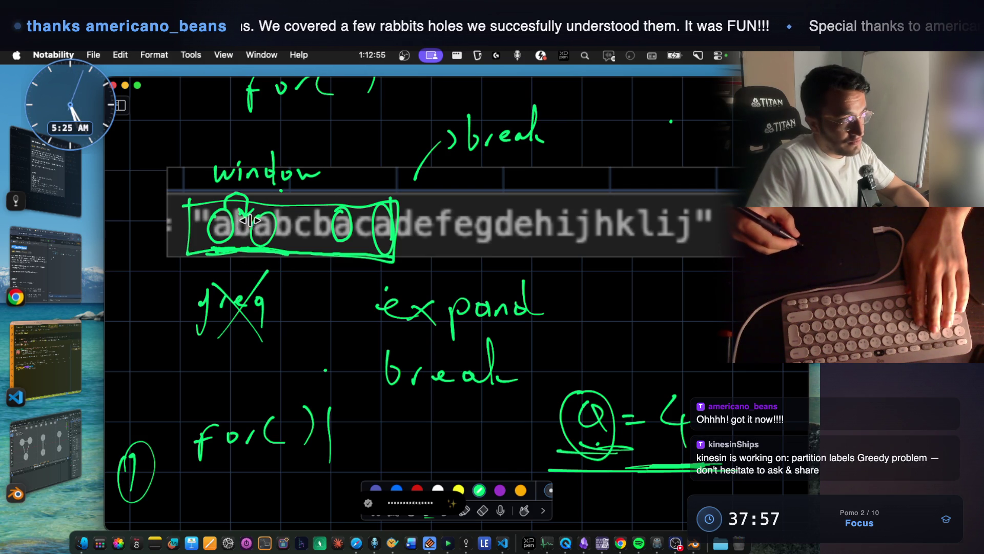
{"action": "scroll", "coordinate": [584, 390], "scroll_direction": "down", "scroll_amount": 3}
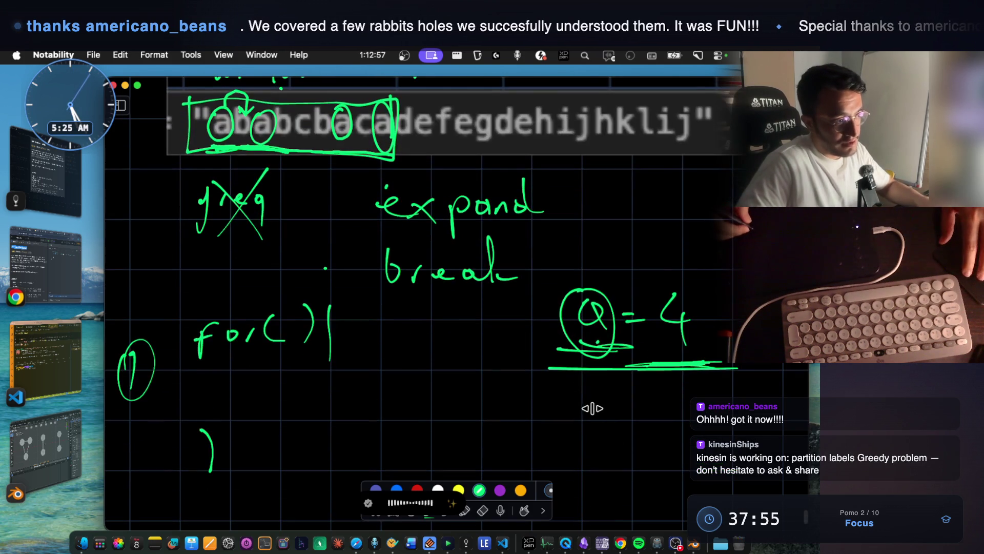
Write 'b =' in green beneath the underlined 'a = 4' note.
{"action": "mouse_move", "coordinate": [591, 427]}
{"action": "left_mouse_down"}
{"action": "mouse_move", "coordinate": [607, 431]}
{"action": "mouse_move", "coordinate": [595, 440]}
{"action": "left_mouse_up"}
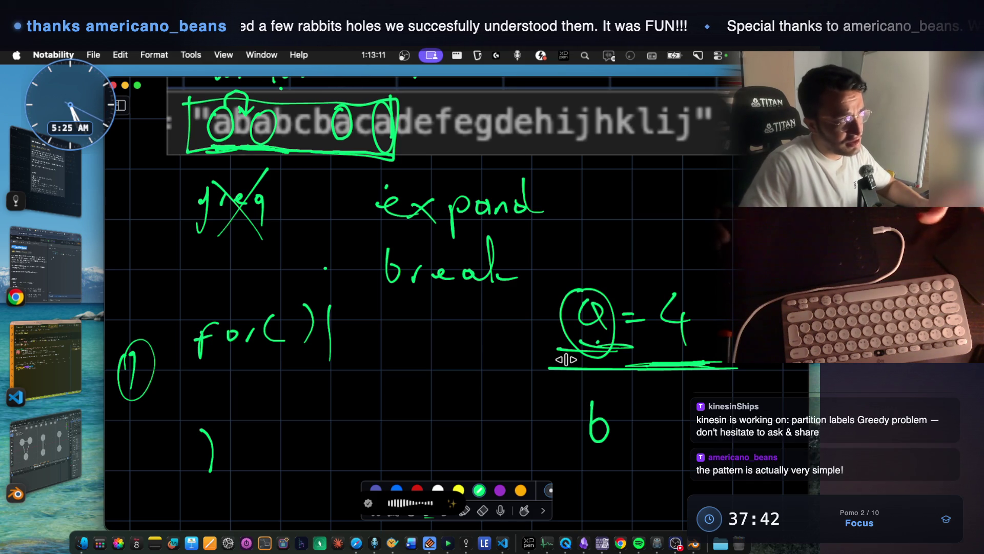
{"action": "scroll", "coordinate": [380, 236], "scroll_direction": "up", "scroll_amount": 2}
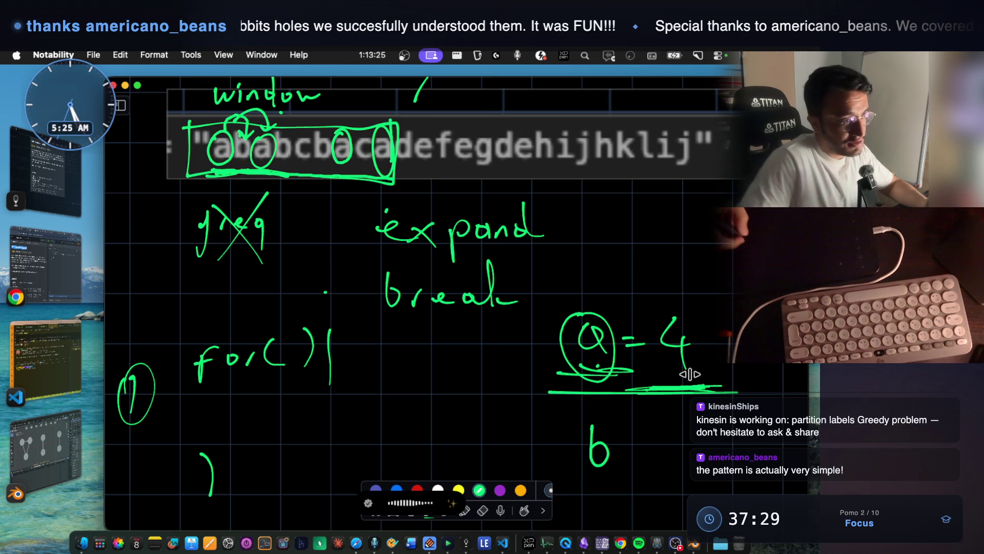
{"action": "left_click_drag", "start_coordinate": [638, 434], "coordinate": [649, 434]}
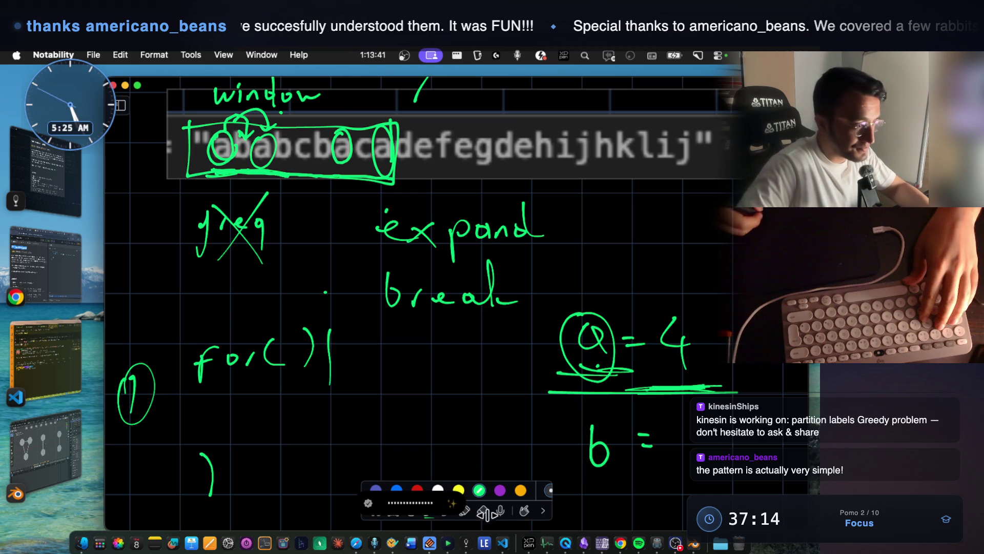
{"action": "left_click", "coordinate": [483, 510]}
Erase the green circles and box from ababcbaca, briefly visit VS Code, and reselect the green pen.
{"action": "mouse_move", "coordinate": [232, 138]}
{"action": "left_mouse_down"}
{"action": "mouse_move", "coordinate": [287, 154]}
{"action": "mouse_move", "coordinate": [389, 148]}
{"action": "mouse_move", "coordinate": [259, 125]}
{"action": "mouse_move", "coordinate": [254, 146]}
{"action": "left_mouse_up"}
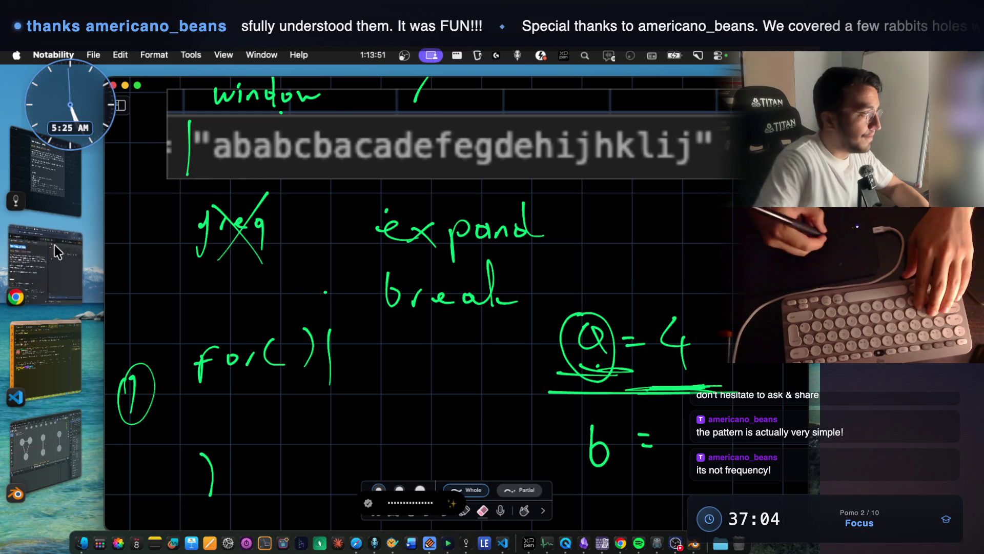
{"action": "left_click", "coordinate": [57, 349]}
{"action": "key", "text": "alt+space"}
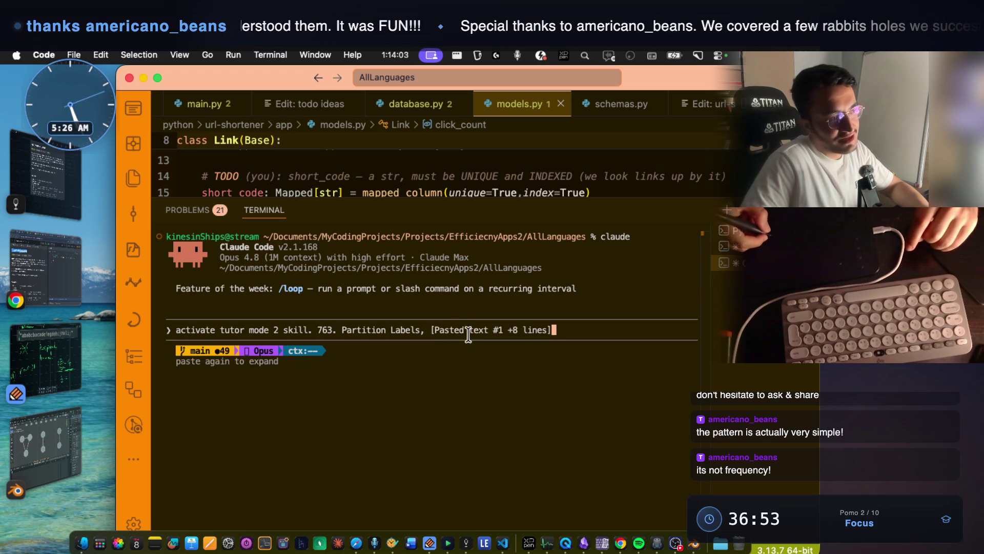
{"action": "left_click", "coordinate": [58, 346]}
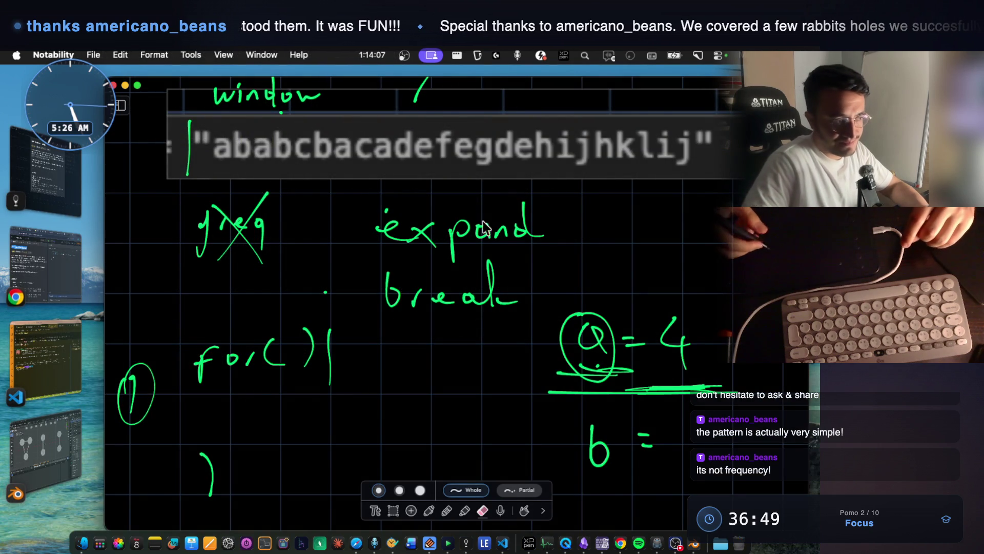
{"action": "left_click", "coordinate": [429, 510]}
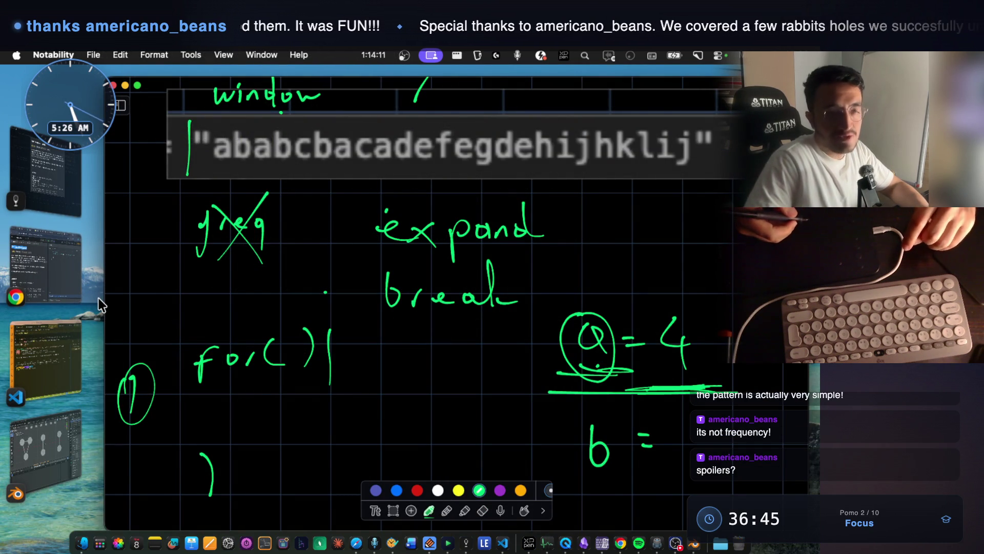
{"action": "left_click", "coordinate": [52, 252]}
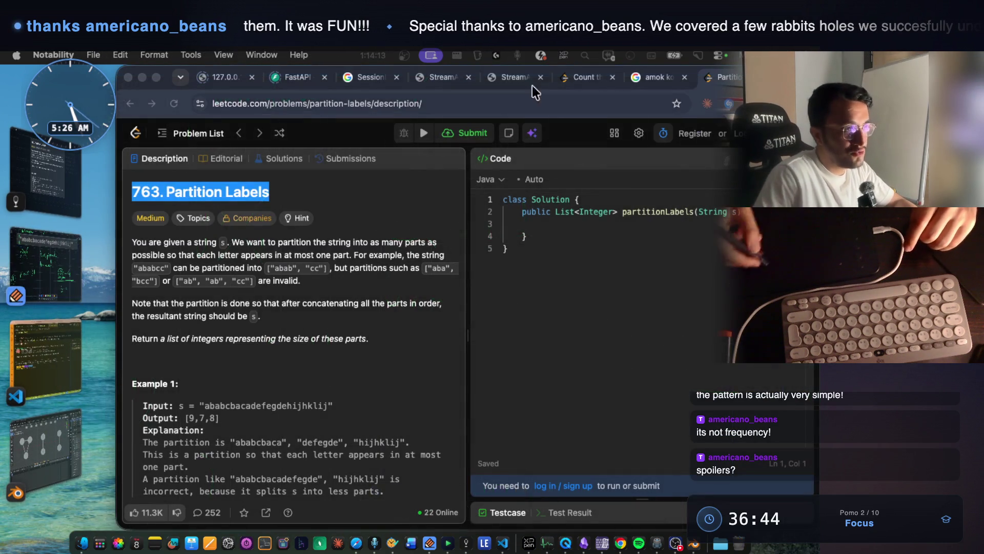
Open the first participant's Java code in StreamArena's host Live Code view.
{"action": "left_click", "coordinate": [579, 81]}
{"action": "left_click", "coordinate": [524, 81]}
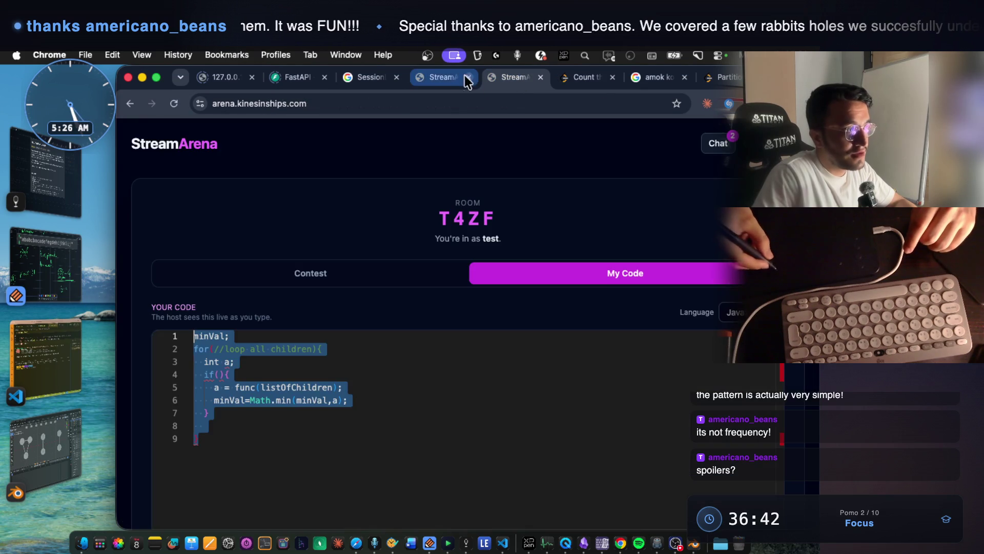
{"action": "left_click", "coordinate": [450, 82]}
{"action": "left_click", "coordinate": [233, 331]}
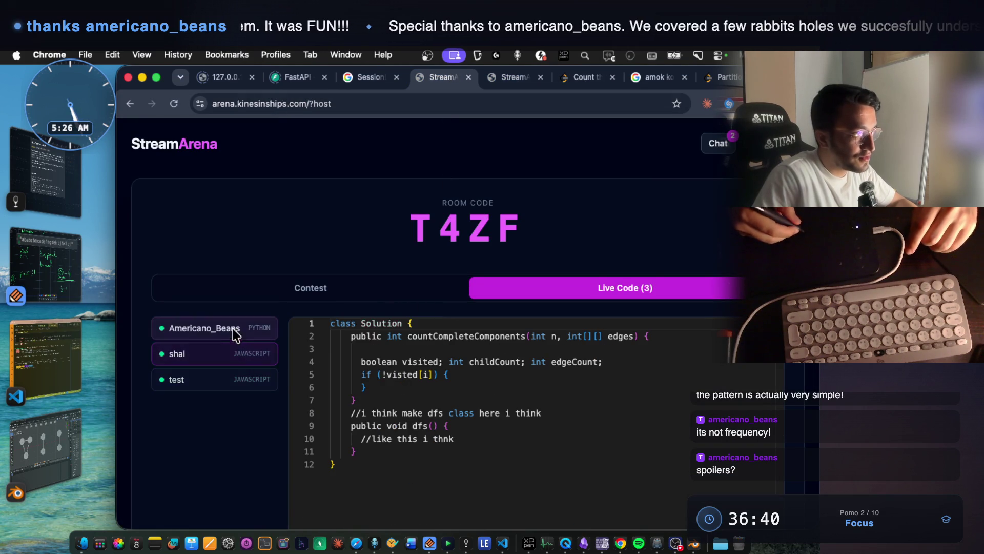
Select the code from line 2 through the if statement, then open the live chat.
{"action": "left_click_drag", "start_coordinate": [345, 338], "coordinate": [356, 453]}
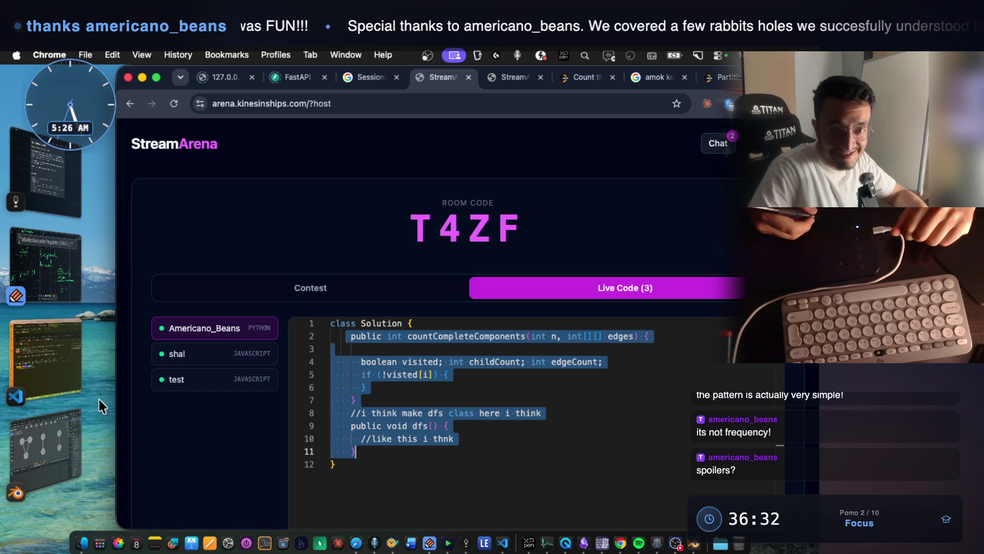
{"action": "left_click_drag", "start_coordinate": [356, 452], "coordinate": [351, 336]}
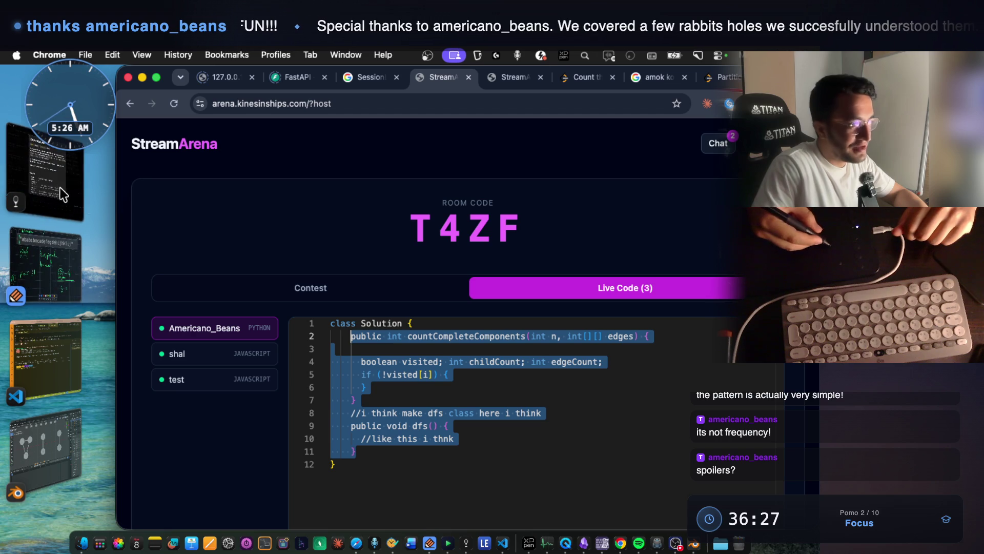
{"action": "mouse_move", "coordinate": [346, 336]}
{"action": "left_mouse_down"}
{"action": "mouse_move", "coordinate": [377, 378]}
{"action": "mouse_move", "coordinate": [381, 444]}
{"action": "left_mouse_up"}
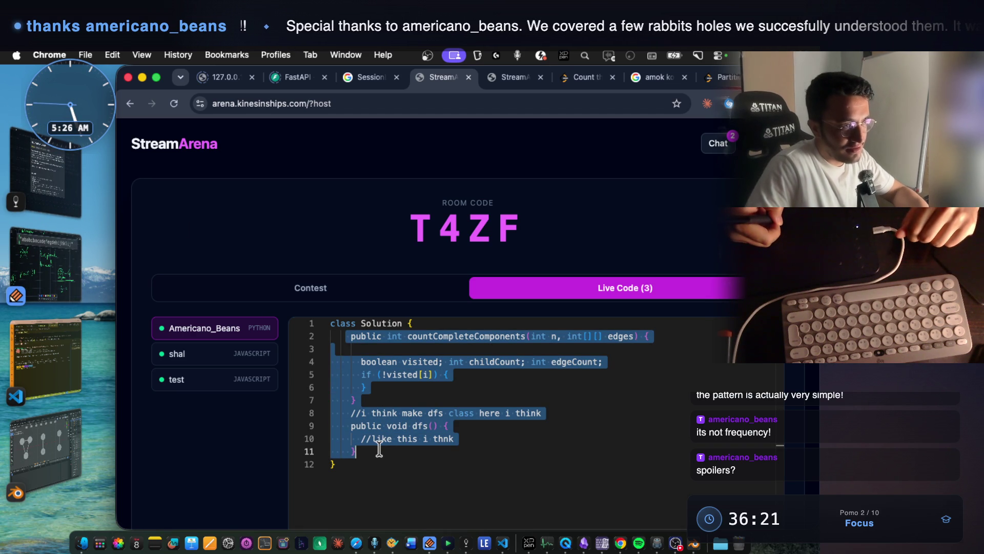
{"action": "left_click", "coordinate": [718, 144]}
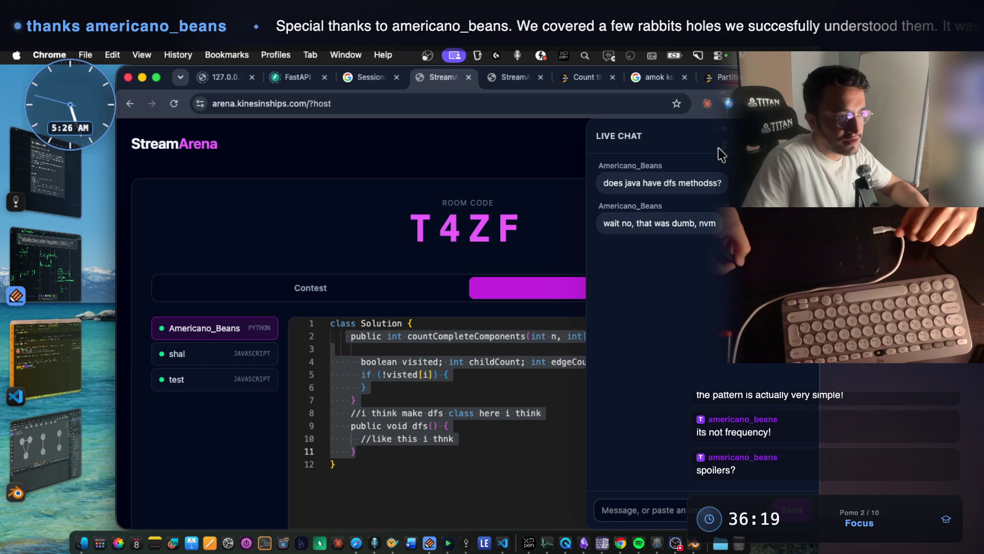
Highlight the viewer's Java dfs question and reply 'that was a good question!' in chat.
{"action": "mouse_move", "coordinate": [608, 183]}
{"action": "left_mouse_down"}
{"action": "mouse_move", "coordinate": [702, 194]}
{"action": "mouse_move", "coordinate": [703, 182]}
{"action": "mouse_move", "coordinate": [666, 179]}
{"action": "left_mouse_up"}
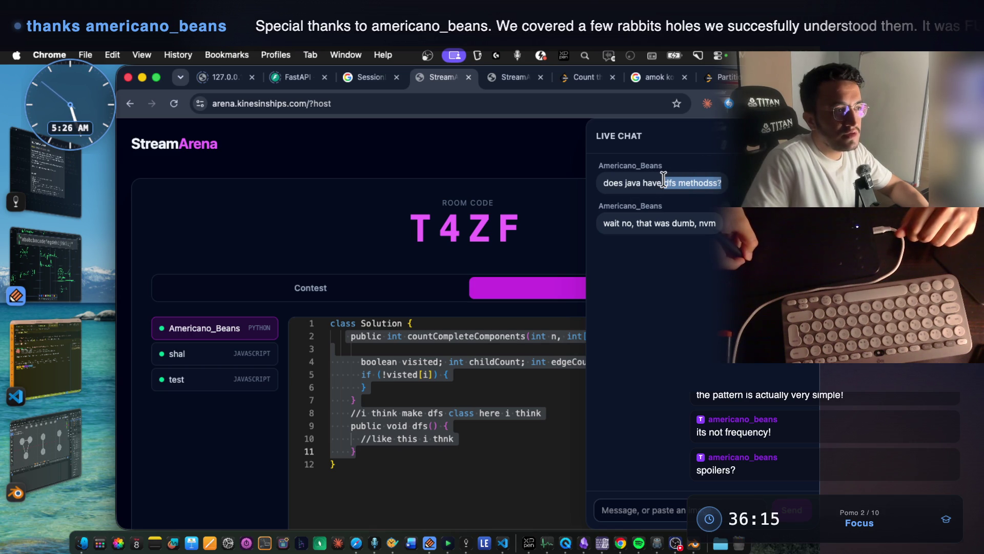
{"action": "left_click_drag", "start_coordinate": [633, 224], "coordinate": [705, 224]}
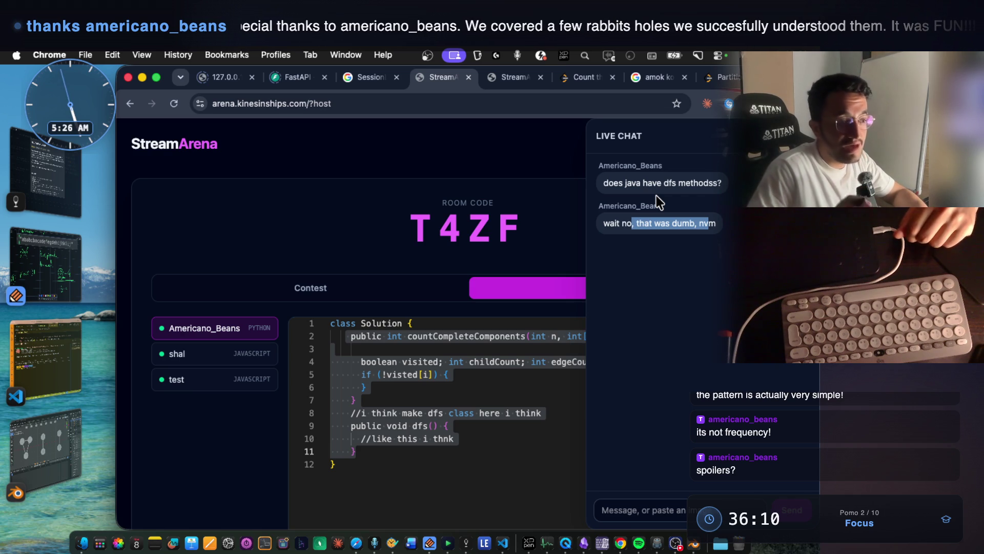
{"action": "left_click", "coordinate": [613, 510]}
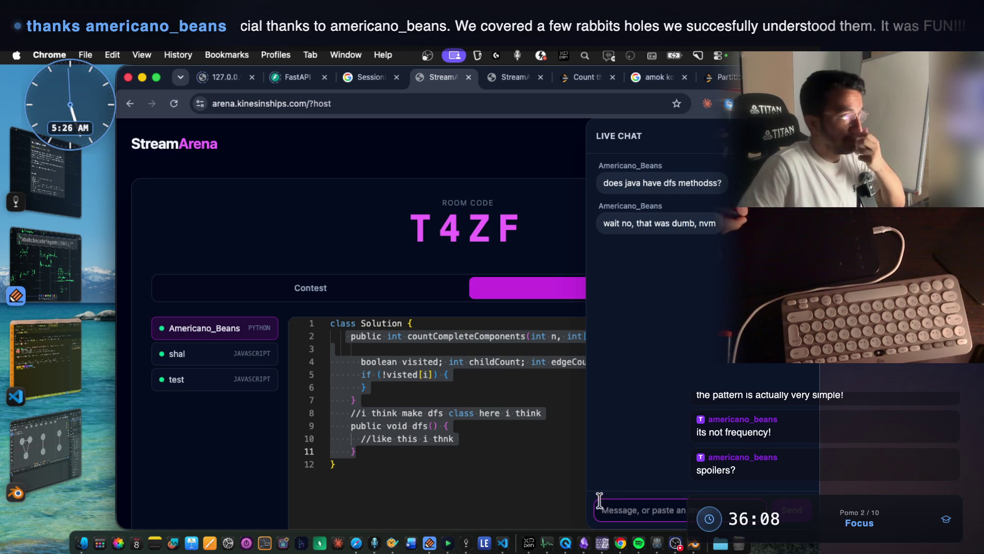
{"action": "type", "text": "that was a good question!"}
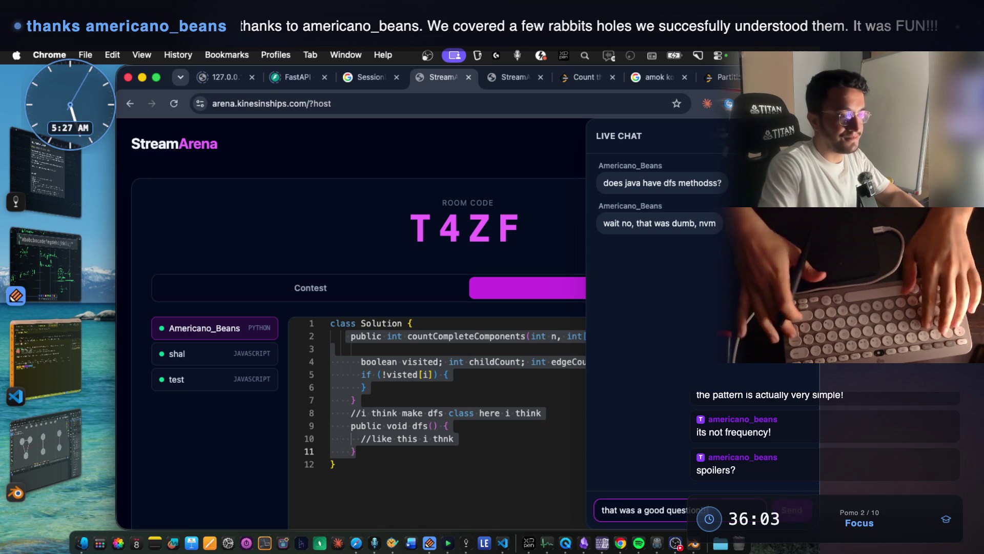
{"action": "key", "text": "Return"}
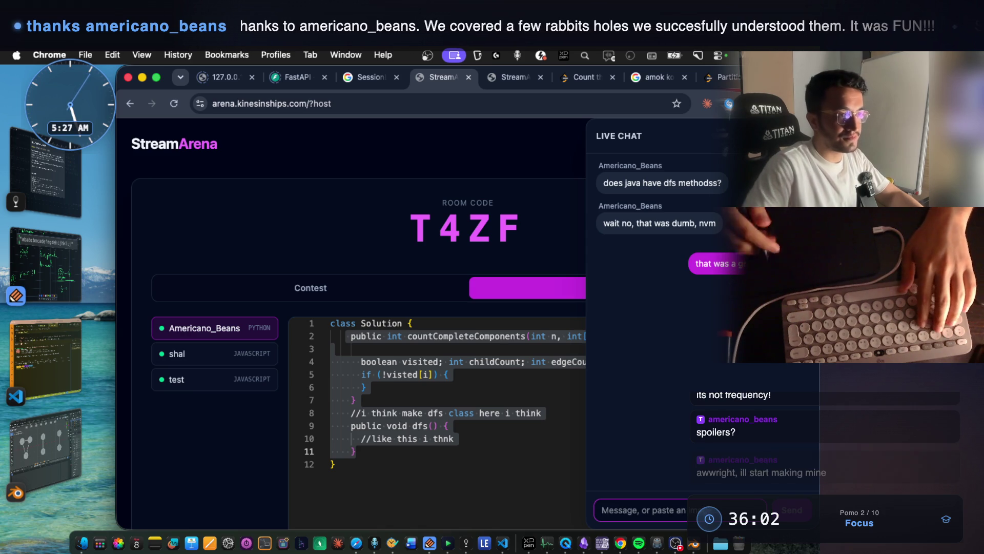
Close the live chat panel and select lines 3 through 8 of the shared code.
{"action": "left_click", "coordinate": [355, 400]}
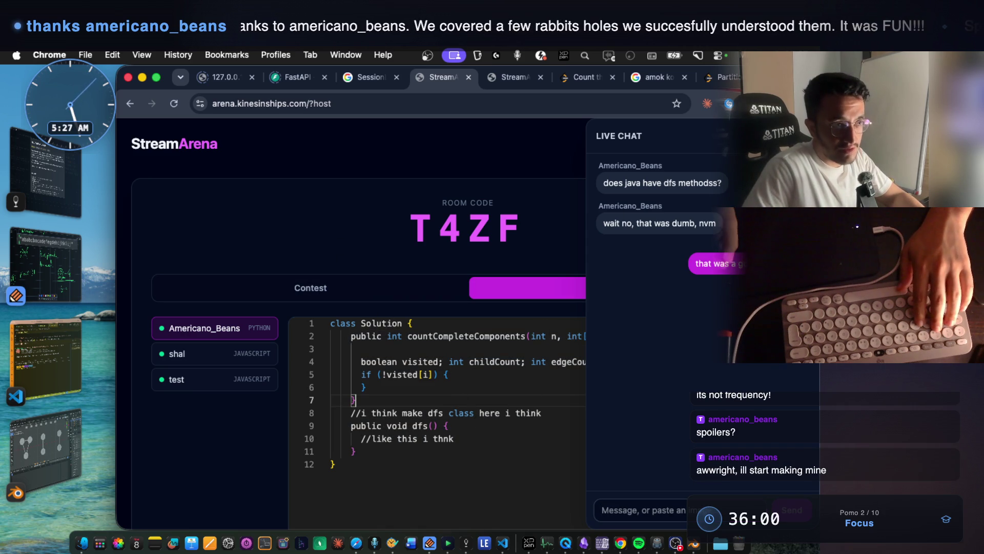
{"action": "key", "text": "Escape"}
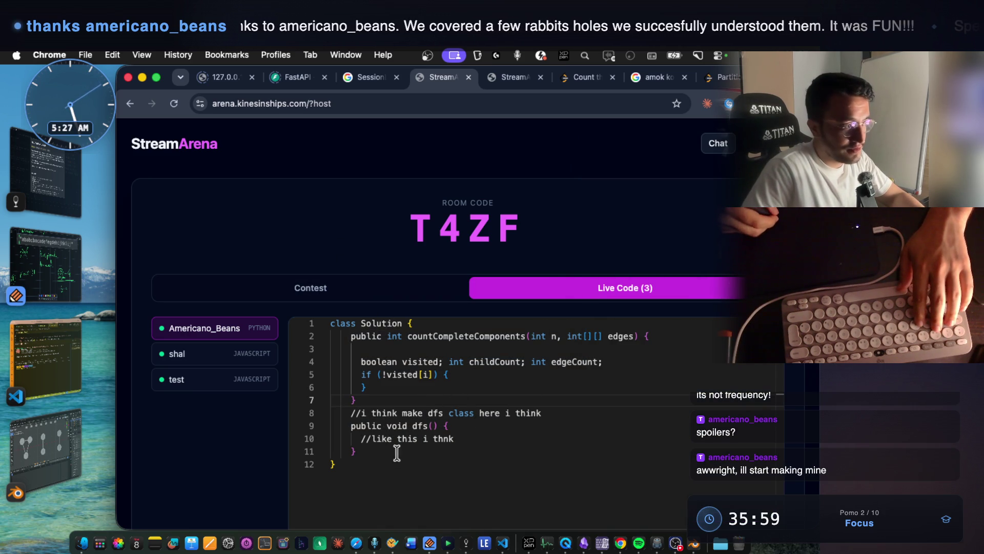
{"action": "left_click_drag", "start_coordinate": [345, 352], "coordinate": [408, 451]}
Select 'public' on line 2 and the dfs method lines to check the keyword highlighting.
{"action": "left_click", "coordinate": [411, 464]}
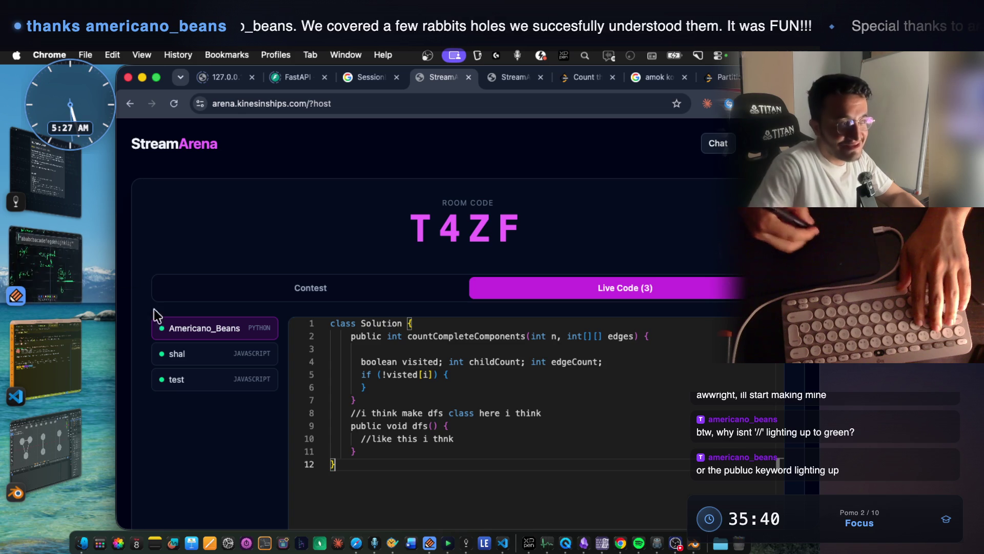
{"action": "left_click_drag", "start_coordinate": [352, 336], "coordinate": [368, 337]}
{"action": "double_click", "coordinate": [368, 337]}
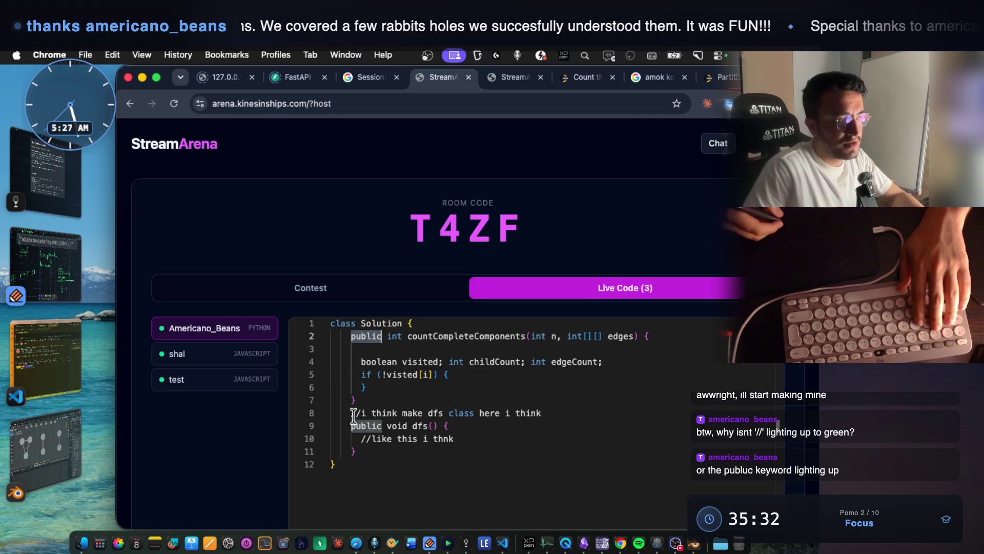
{"action": "left_click_drag", "start_coordinate": [350, 412], "coordinate": [369, 447]}
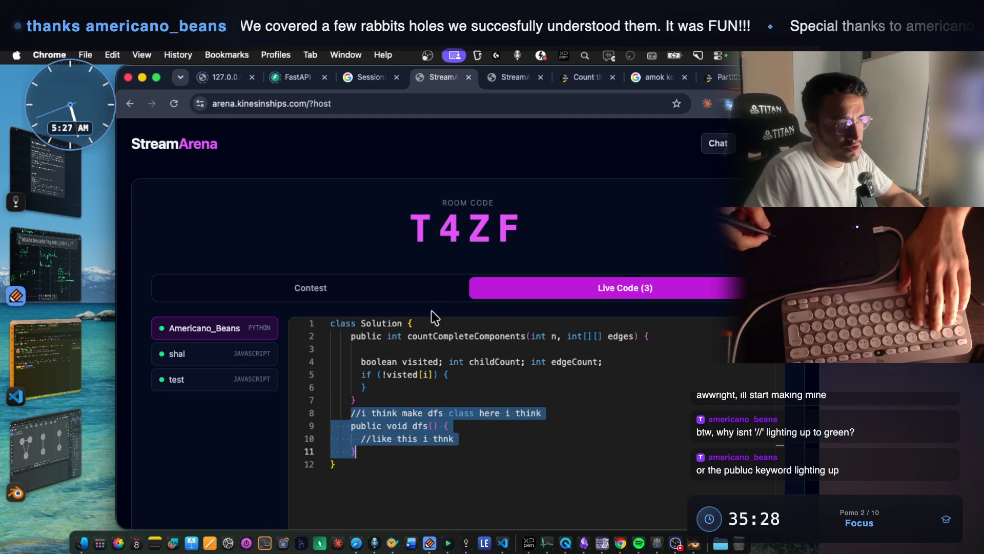
{"action": "mouse_move", "coordinate": [351, 336]}
{"action": "left_mouse_down"}
{"action": "mouse_move", "coordinate": [392, 374]}
{"action": "mouse_move", "coordinate": [397, 442]}
{"action": "left_mouse_up"}
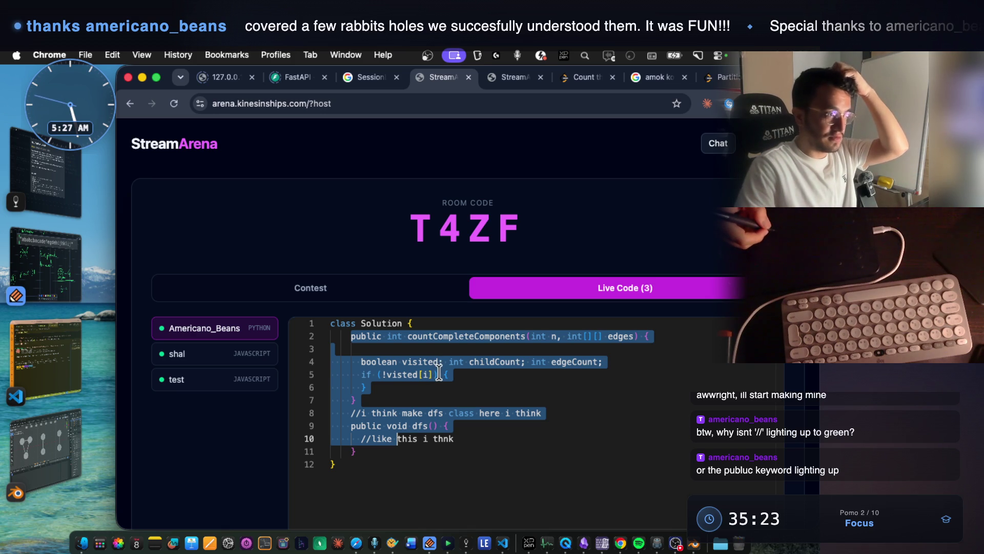
Reselect lines 2 through 10, clear the selection, and return to the Notability whiteboard.
{"action": "left_click", "coordinate": [434, 454]}
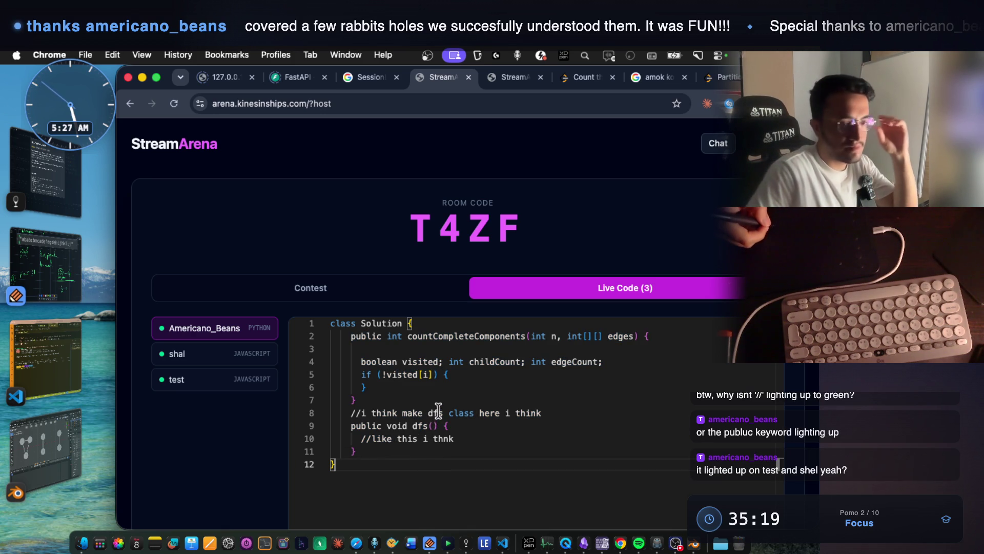
{"action": "left_click_drag", "start_coordinate": [350, 336], "coordinate": [364, 440]}
{"action": "left_click", "coordinate": [365, 452]}
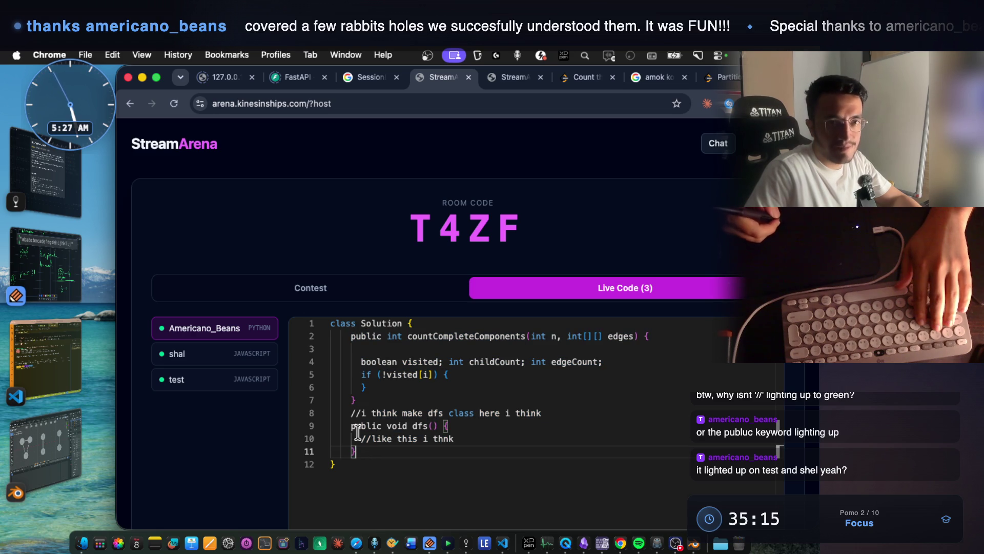
{"action": "left_click", "coordinate": [49, 258]}
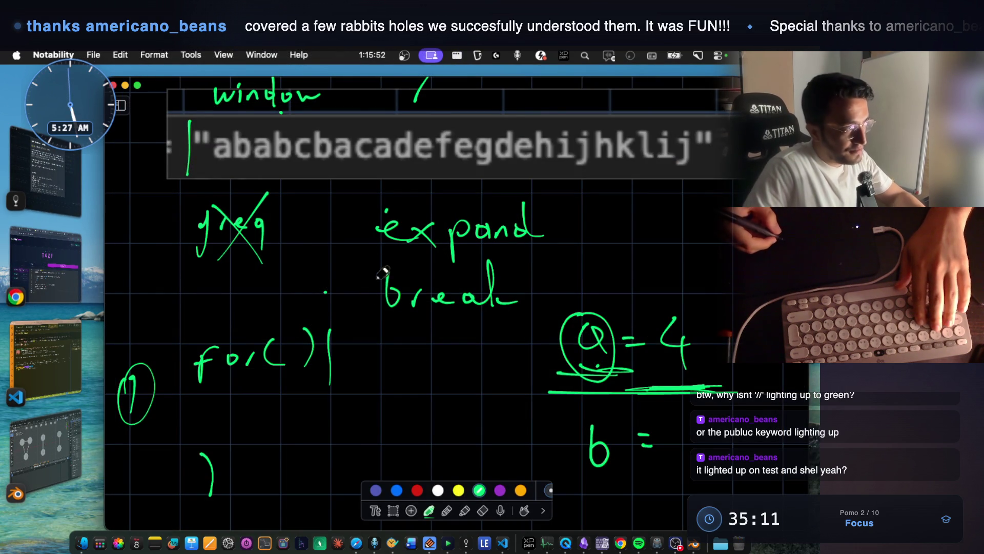
Circle and underline the first 'a' of the example string in green.
{"action": "left_click_drag", "start_coordinate": [213, 168], "coordinate": [228, 168]}
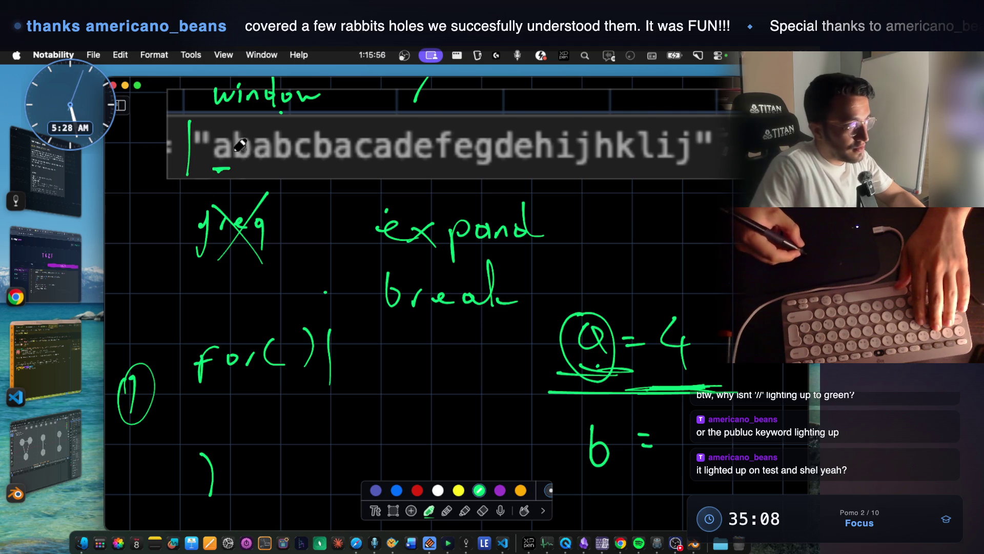
{"action": "mouse_move", "coordinate": [220, 135]}
{"action": "left_mouse_down"}
{"action": "mouse_move", "coordinate": [210, 153]}
{"action": "mouse_move", "coordinate": [225, 170]}
{"action": "mouse_move", "coordinate": [231, 142]}
{"action": "mouse_move", "coordinate": [221, 134]}
{"action": "left_mouse_up"}
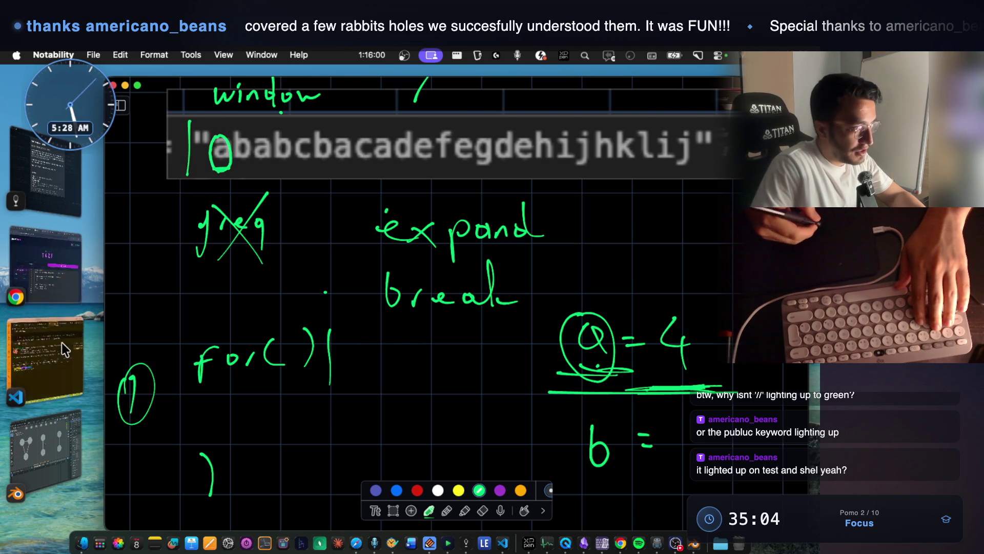
{"action": "left_click", "coordinate": [65, 340]}
{"action": "key", "text": "fn"}
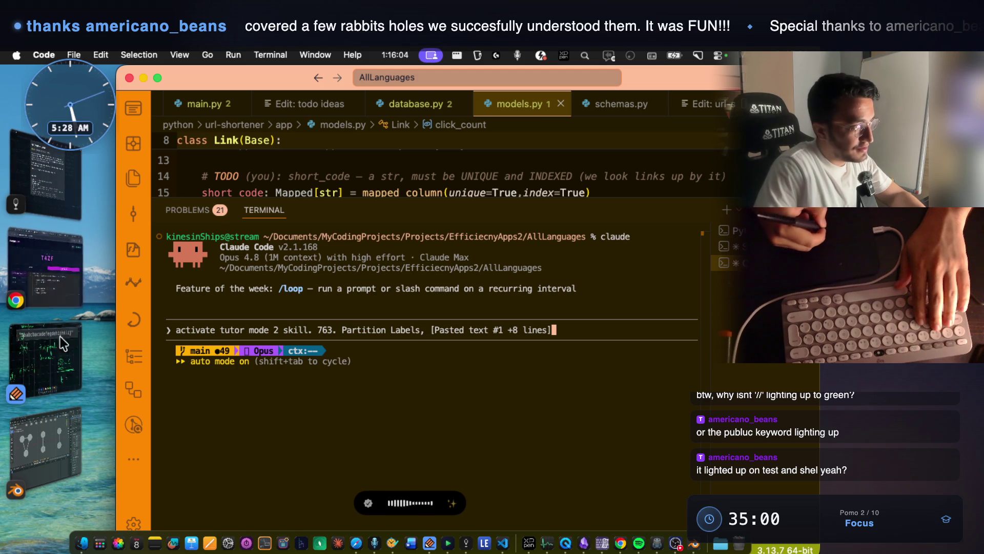
{"action": "left_click", "coordinate": [62, 219]}
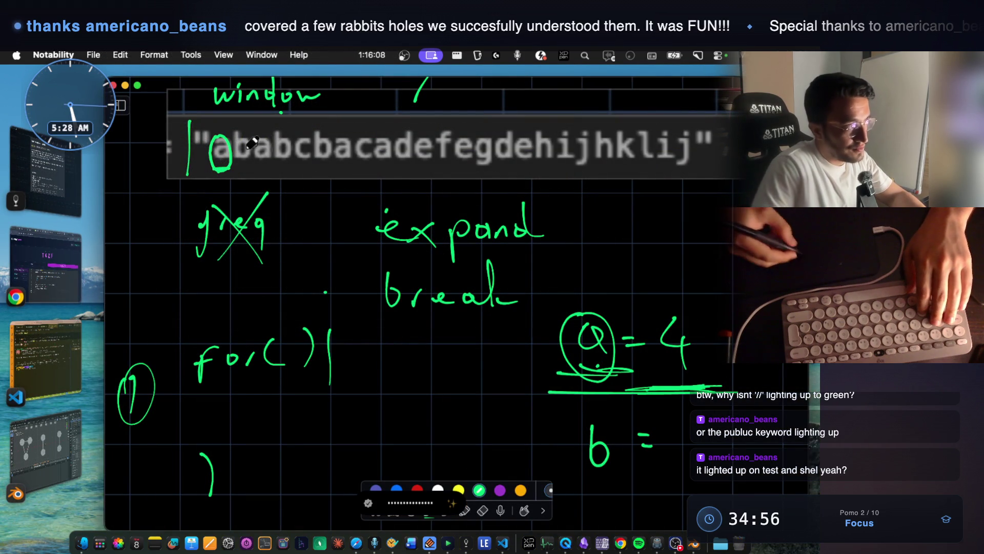
{"action": "left_click_drag", "start_coordinate": [212, 173], "coordinate": [236, 172]}
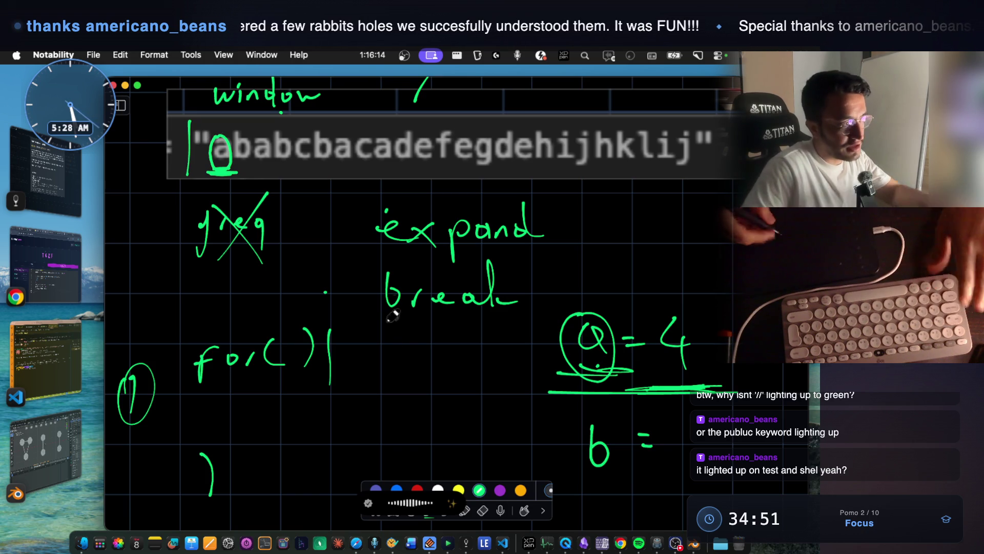
Write 'currentWindow = [' beside step 2 further down the whiteboard.
{"action": "scroll", "coordinate": [418, 379], "scroll_direction": "down", "scroll_amount": 5}
{"action": "mouse_move", "coordinate": [416, 376]}
{"action": "left_mouse_down"}
{"action": "mouse_move", "coordinate": [485, 382]}
{"action": "mouse_move", "coordinate": [552, 364]}
{"action": "mouse_move", "coordinate": [561, 374]}
{"action": "mouse_move", "coordinate": [677, 372]}
{"action": "mouse_move", "coordinate": [692, 390]}
{"action": "mouse_move", "coordinate": [764, 411]}
{"action": "left_mouse_up"}
{"action": "scroll", "coordinate": [523, 281], "scroll_direction": "up", "scroll_amount": 10}
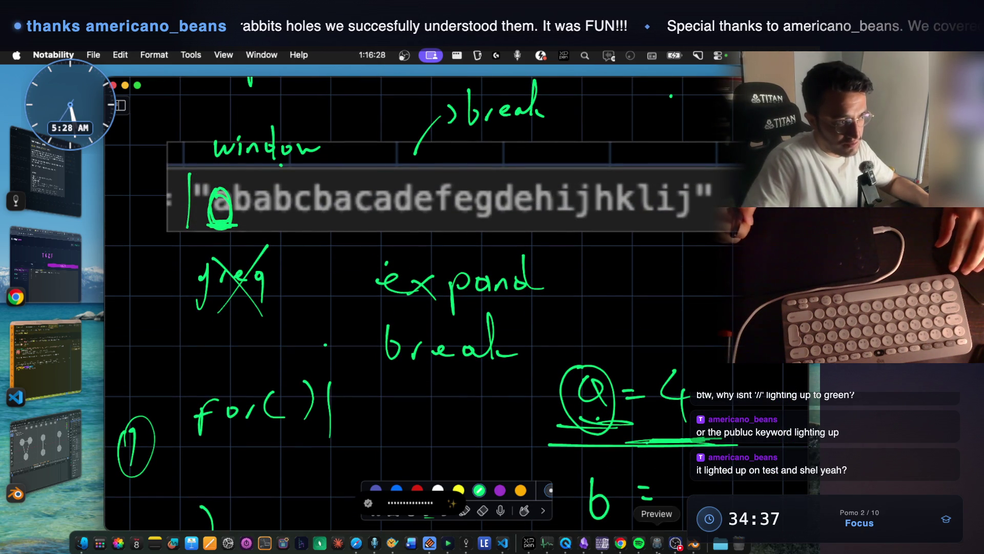
Draw a green box around 'a = 4' and encircle the box with an ellipse.
{"action": "mouse_move", "coordinate": [549, 441]}
{"action": "left_mouse_down"}
{"action": "mouse_move", "coordinate": [546, 353]}
{"action": "mouse_move", "coordinate": [720, 435]}
{"action": "left_mouse_up"}
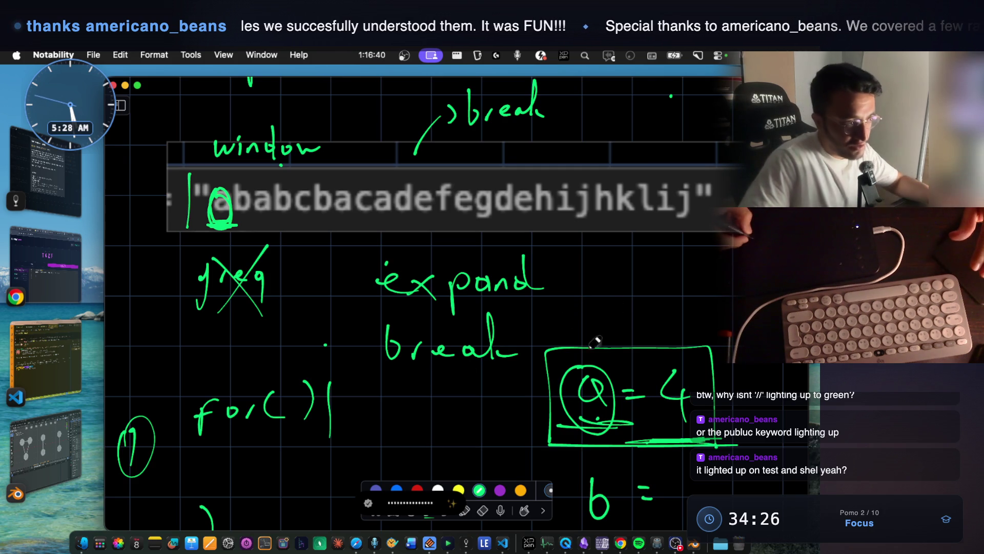
{"action": "mouse_move", "coordinate": [590, 330]}
{"action": "left_mouse_down"}
{"action": "mouse_move", "coordinate": [723, 392]}
{"action": "mouse_move", "coordinate": [591, 329]}
{"action": "left_mouse_up"}
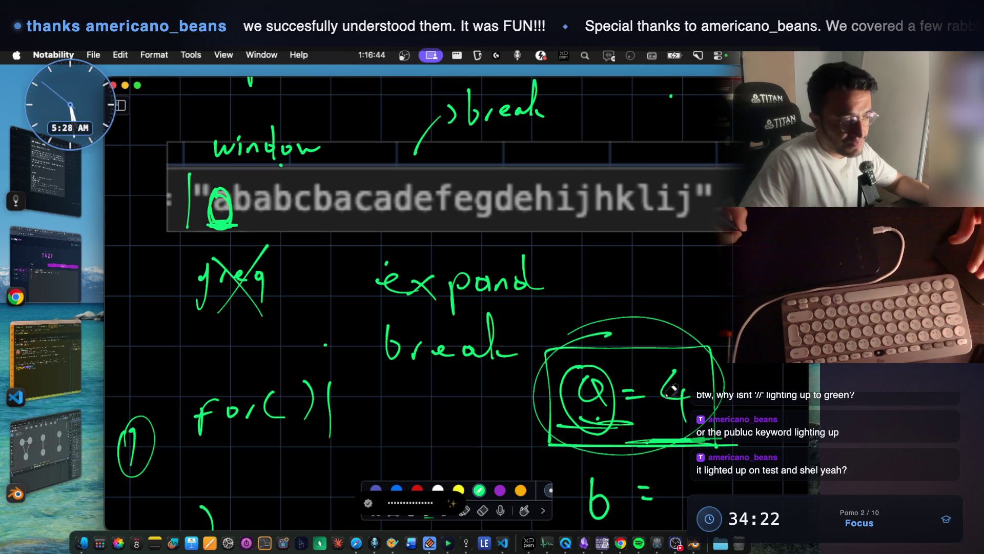
{"action": "scroll", "coordinate": [644, 358], "scroll_direction": "down", "scroll_amount": 5}
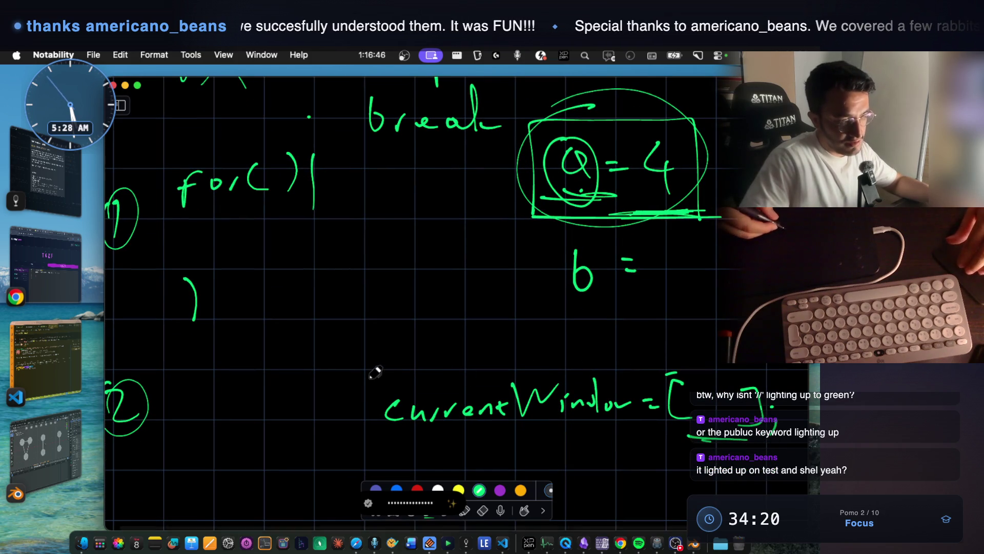
Box the currentWindow note and underline the word 'break'.
{"action": "mouse_move", "coordinate": [384, 454]}
{"action": "left_mouse_down"}
{"action": "mouse_move", "coordinate": [378, 369]}
{"action": "mouse_move", "coordinate": [738, 370]}
{"action": "mouse_move", "coordinate": [407, 456]}
{"action": "left_mouse_up"}
{"action": "scroll", "coordinate": [471, 415], "scroll_direction": "up", "scroll_amount": 3}
{"action": "scroll", "coordinate": [482, 411], "scroll_direction": "up", "scroll_amount": 8}
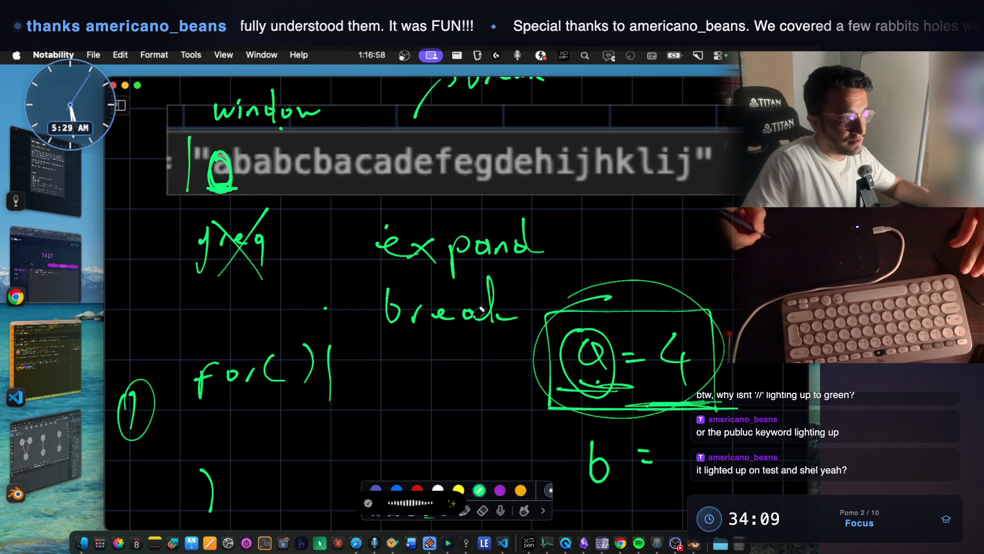
{"action": "left_click_drag", "start_coordinate": [386, 347], "coordinate": [495, 344]}
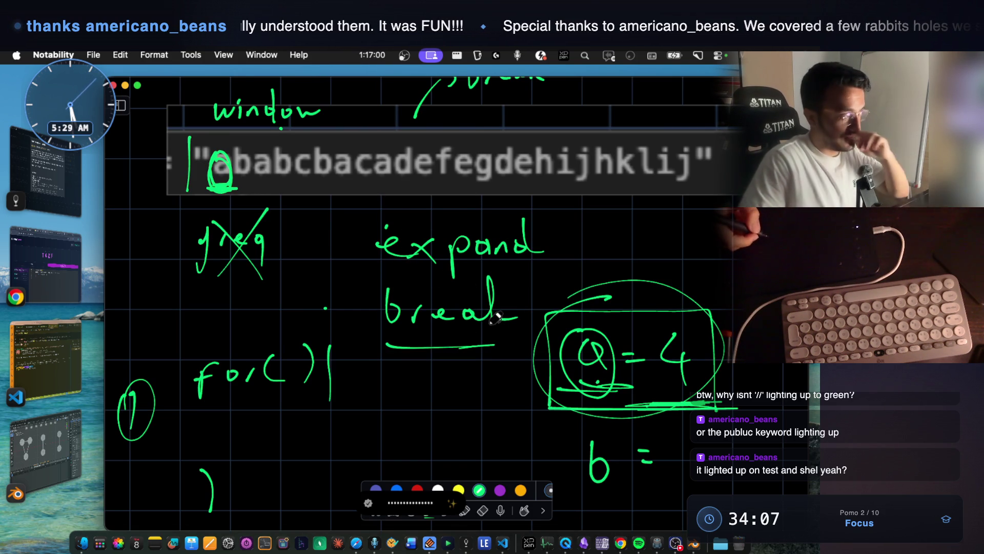
Arc over the circled a, split the string after 'ababcbaca', and arrow into 'expand'.
{"action": "mouse_move", "coordinate": [219, 148]}
{"action": "left_mouse_down"}
{"action": "mouse_move", "coordinate": [236, 128]}
{"action": "mouse_move", "coordinate": [248, 147]}
{"action": "left_mouse_up"}
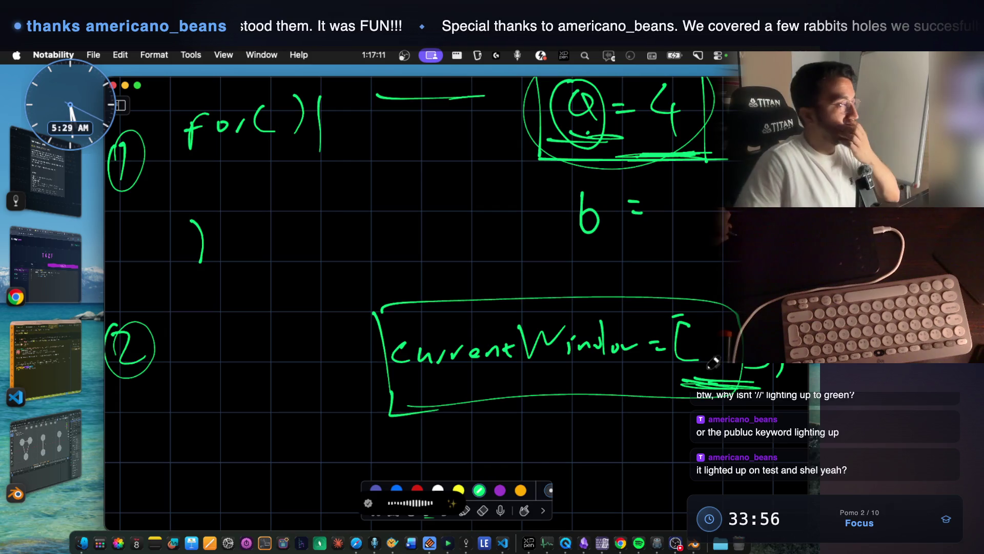
{"action": "scroll", "coordinate": [710, 297], "scroll_direction": "up", "scroll_amount": 5}
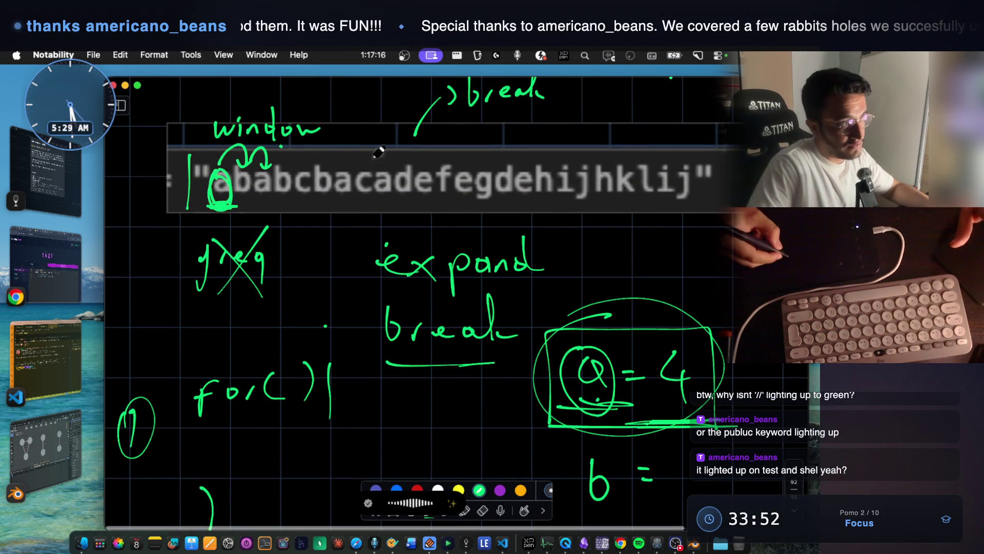
{"action": "left_click_drag", "start_coordinate": [393, 235], "coordinate": [393, 146]}
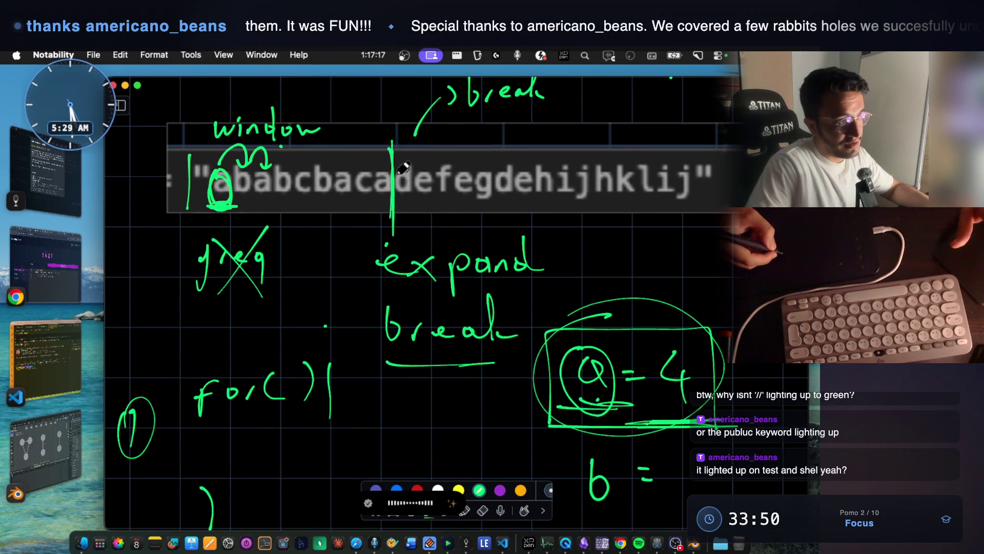
{"action": "left_click_drag", "start_coordinate": [368, 249], "coordinate": [354, 277]}
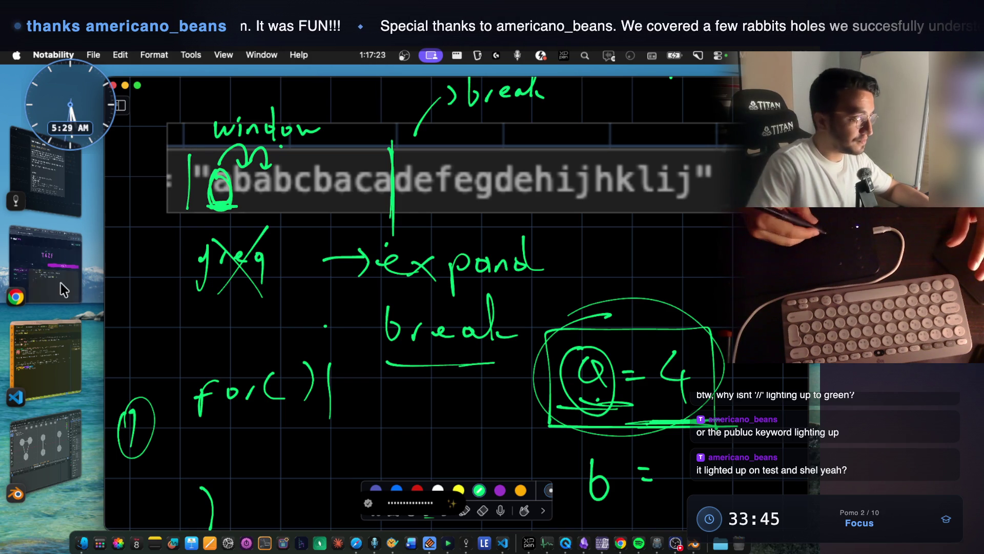
{"action": "left_click", "coordinate": [47, 264]}
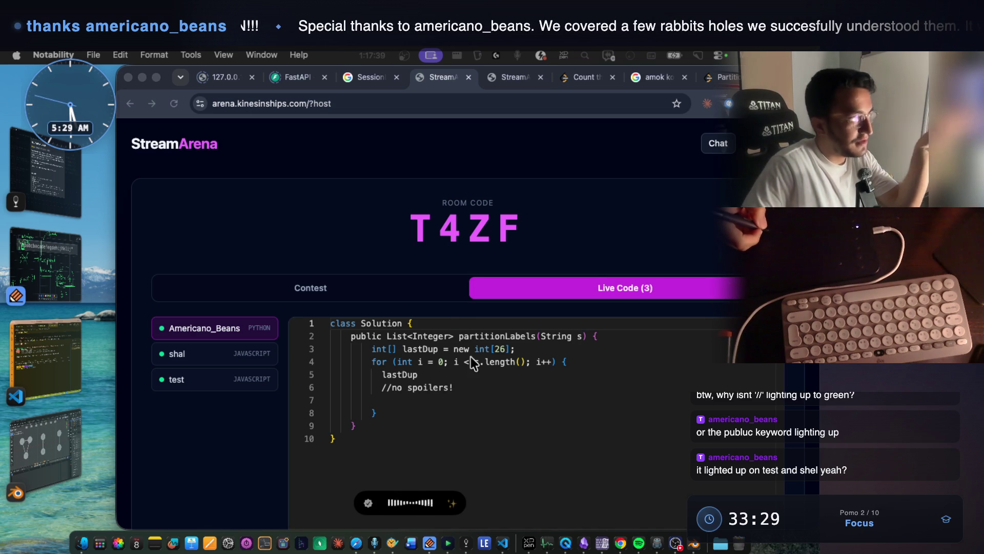
Bring the VS Code Claude Code terminal forward from the Stage Manager strip.
{"action": "left_click", "coordinate": [72, 357]}
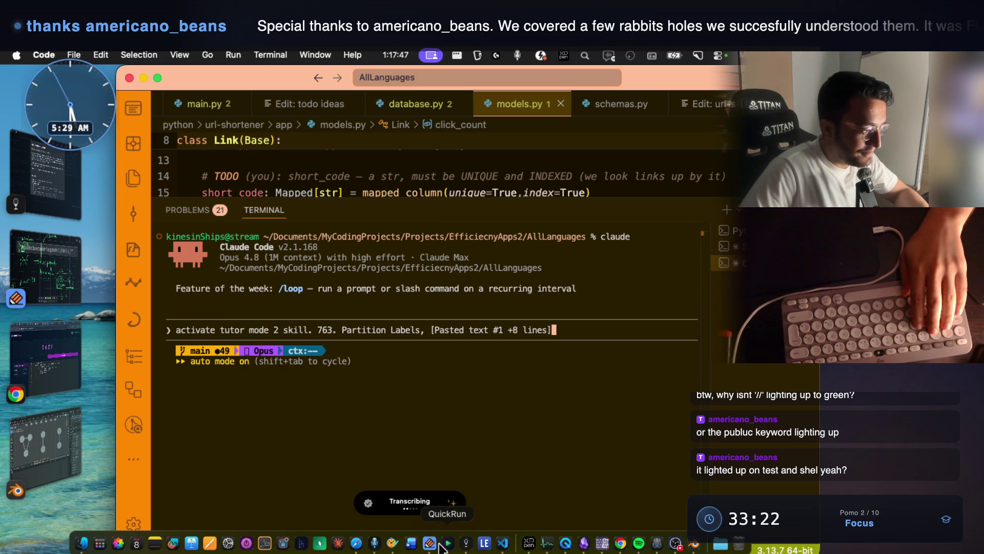
Postpone VoiceInk's update and copy most of the latest 05:29 transcription's text.
{"action": "left_click", "coordinate": [375, 544]}
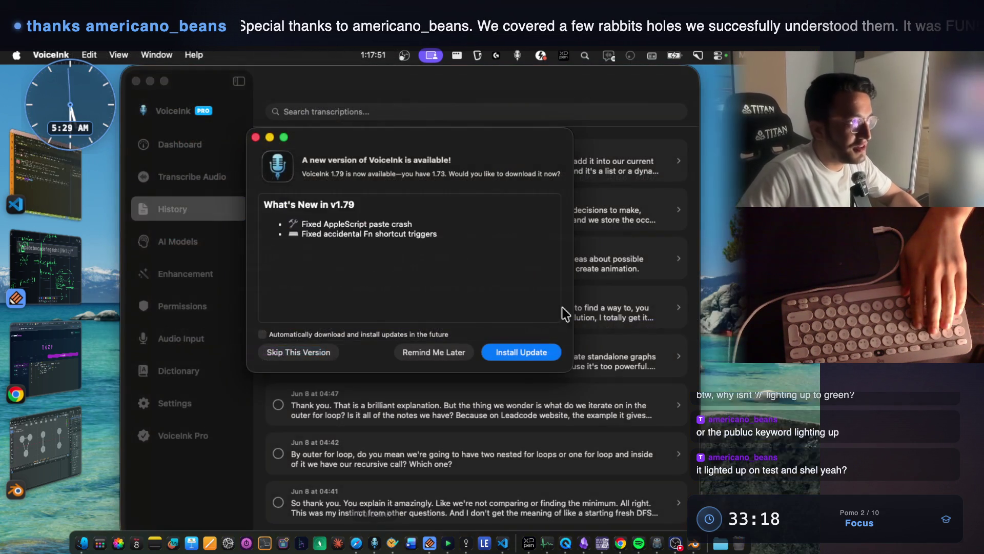
{"action": "left_click", "coordinate": [416, 353]}
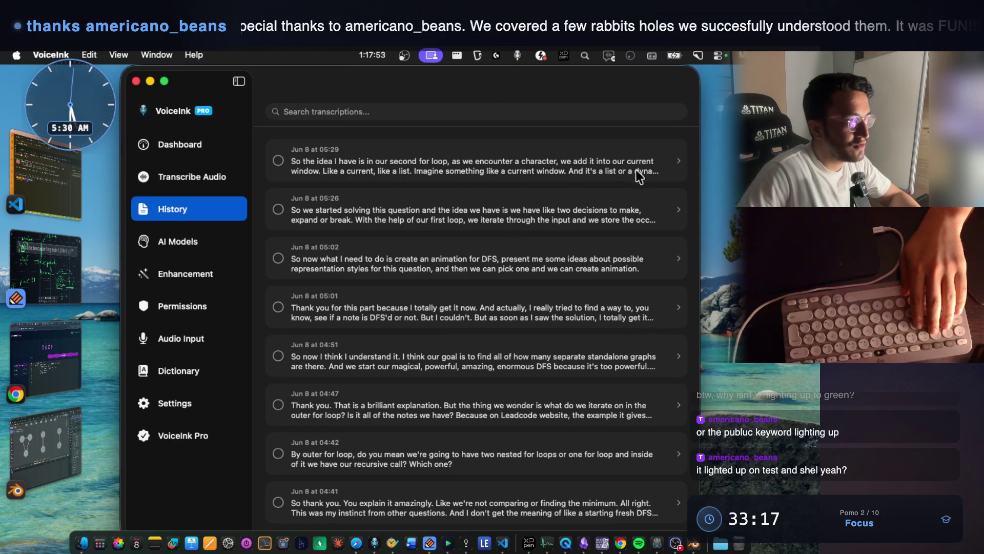
{"action": "left_click", "coordinate": [678, 163]}
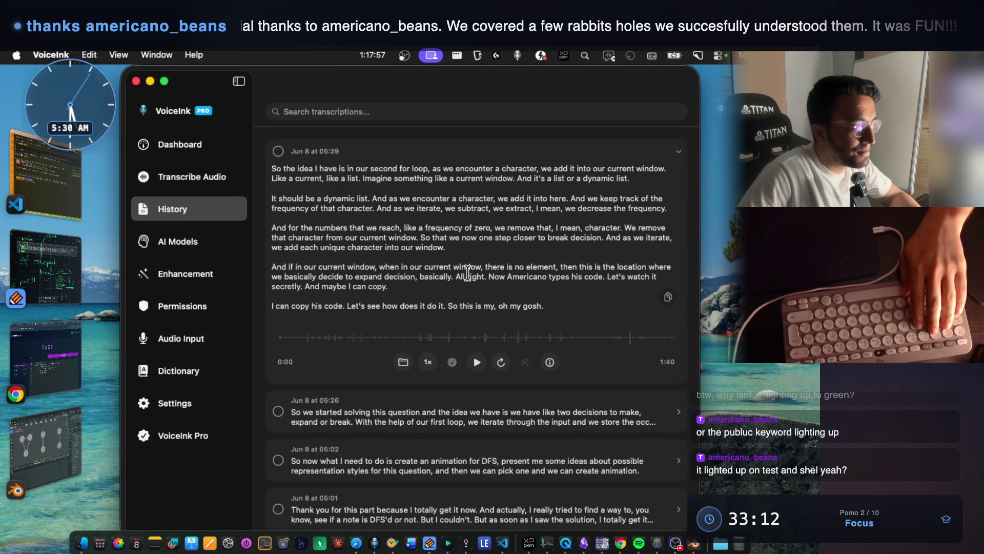
{"action": "mouse_move", "coordinate": [490, 277]}
{"action": "left_mouse_down"}
{"action": "mouse_move", "coordinate": [354, 239]}
{"action": "mouse_move", "coordinate": [279, 166]}
{"action": "left_mouse_up"}
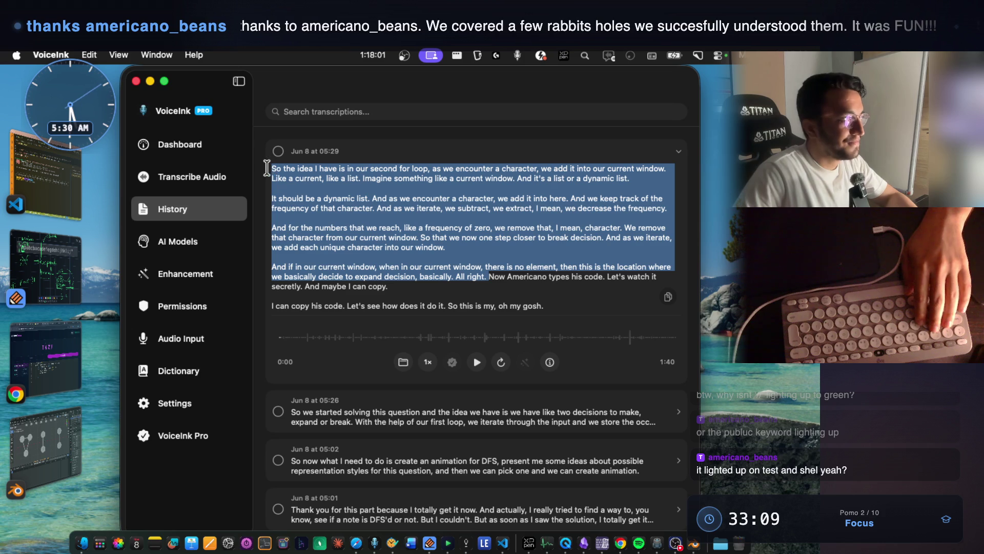
{"action": "key", "text": "super+c"}
Swap Claude Code's pasted blocks for the copied transcription, then return to Notability.
{"action": "key", "text": "super+Tab"}
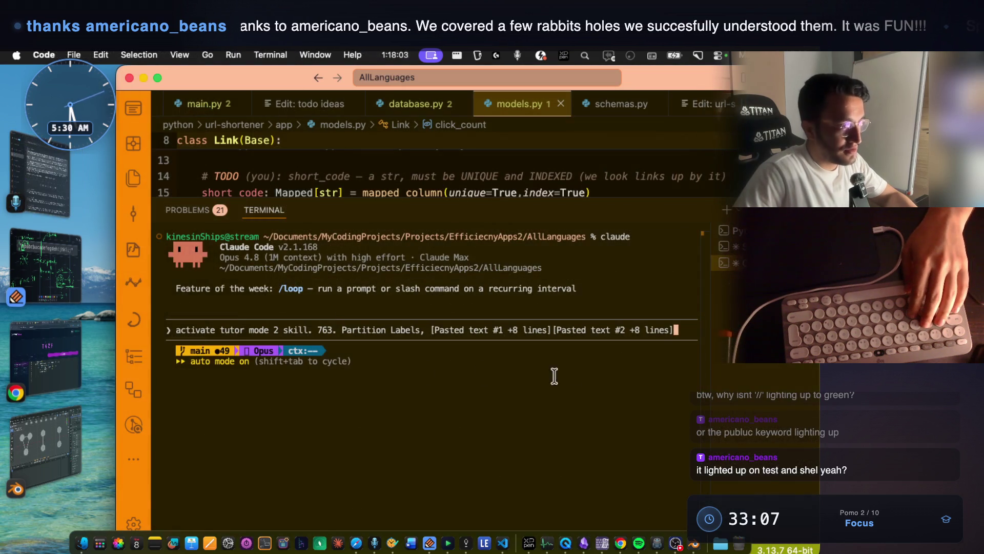
{"action": "key", "text": "BackSpace"}
{"action": "key", "text": "BackSpace"}
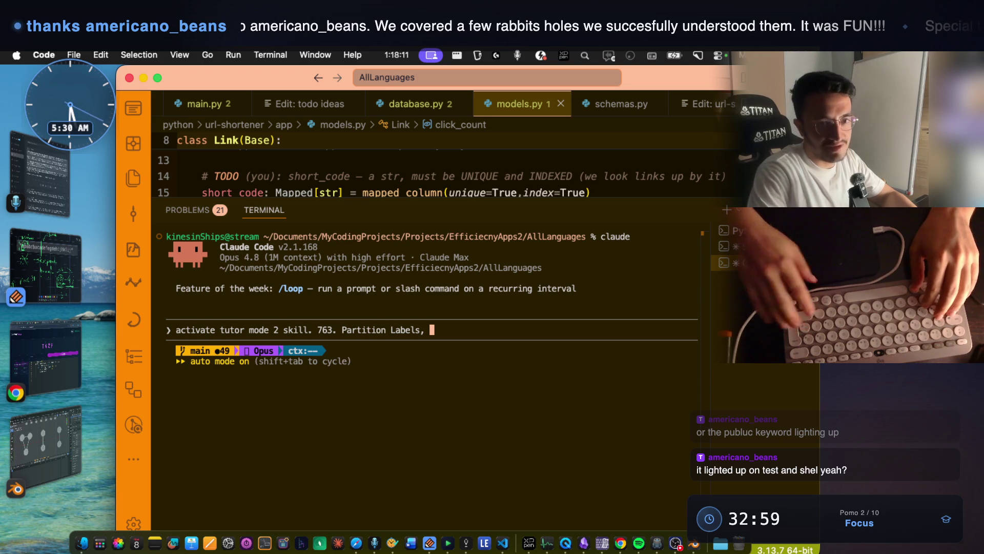
{"action": "key", "text": "super+v"}
{"action": "key", "text": "alt+space"}
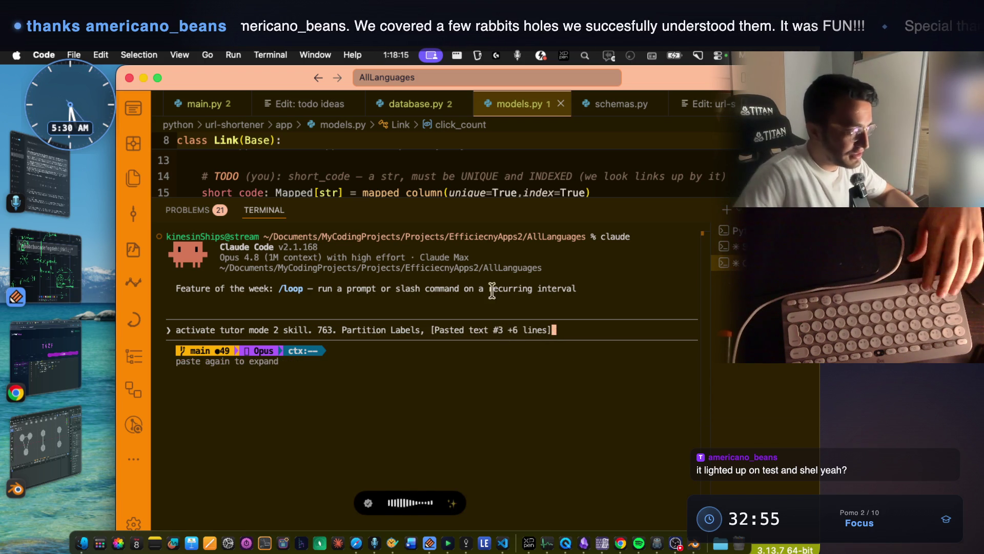
{"action": "left_click", "coordinate": [67, 282]}
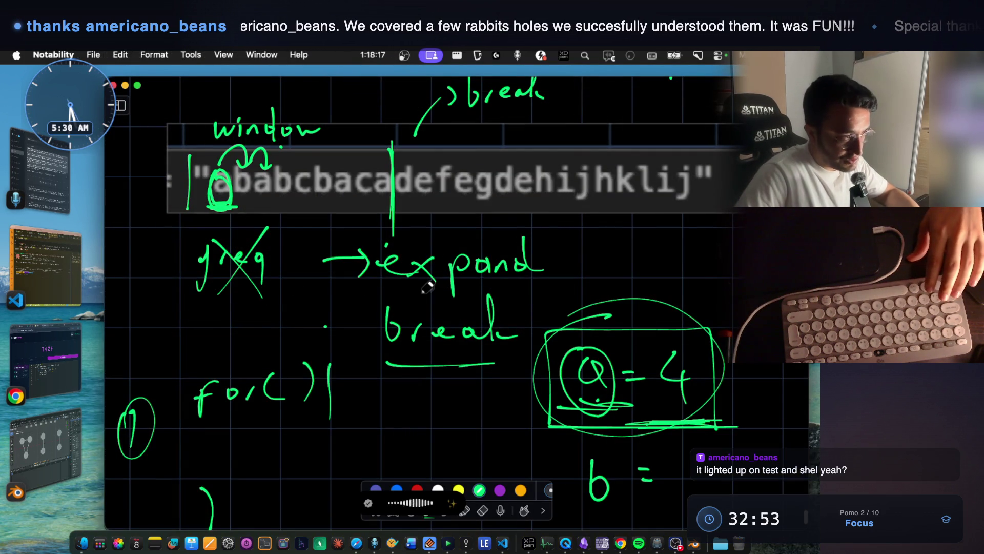
{"action": "scroll", "coordinate": [421, 328], "scroll_direction": "up", "scroll_amount": 5}
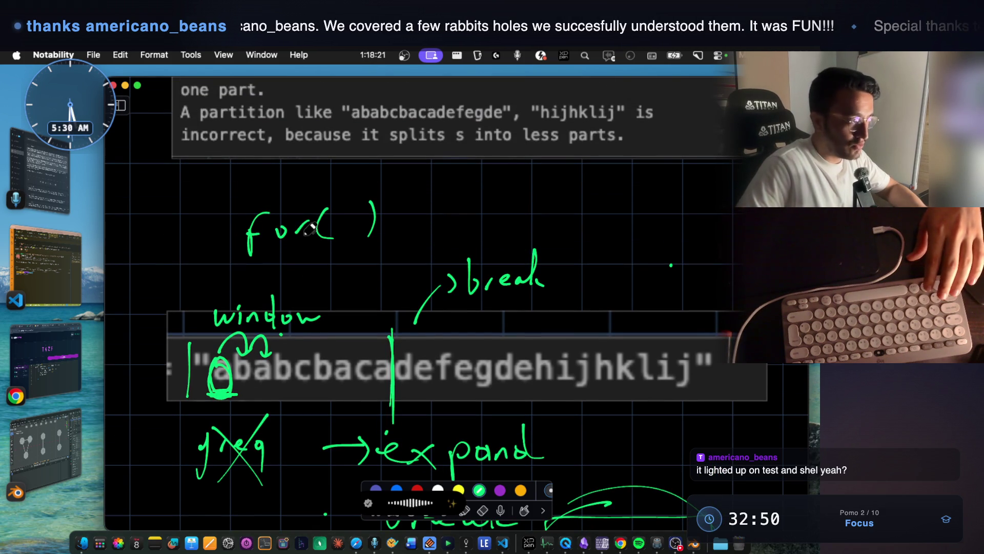
{"action": "scroll", "coordinate": [333, 241], "scroll_direction": "up", "scroll_amount": 1}
{"action": "scroll", "coordinate": [358, 251], "scroll_direction": "down", "scroll_amount": 5}
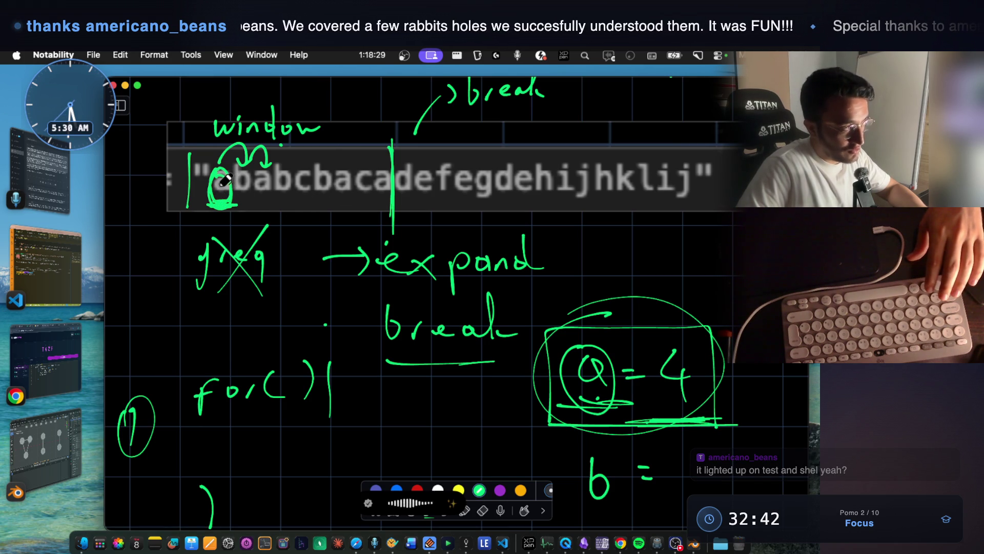
{"action": "scroll", "coordinate": [340, 318], "scroll_direction": "down", "scroll_amount": 5}
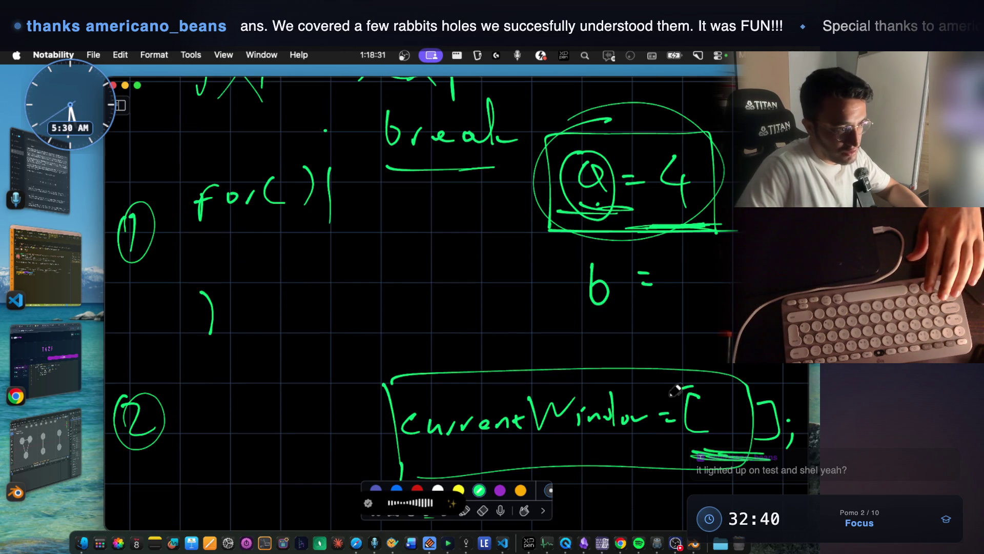
{"action": "scroll", "coordinate": [597, 341], "scroll_direction": "up", "scroll_amount": 2}
{"action": "scroll", "coordinate": [599, 376], "scroll_direction": "down", "scroll_amount": 2}
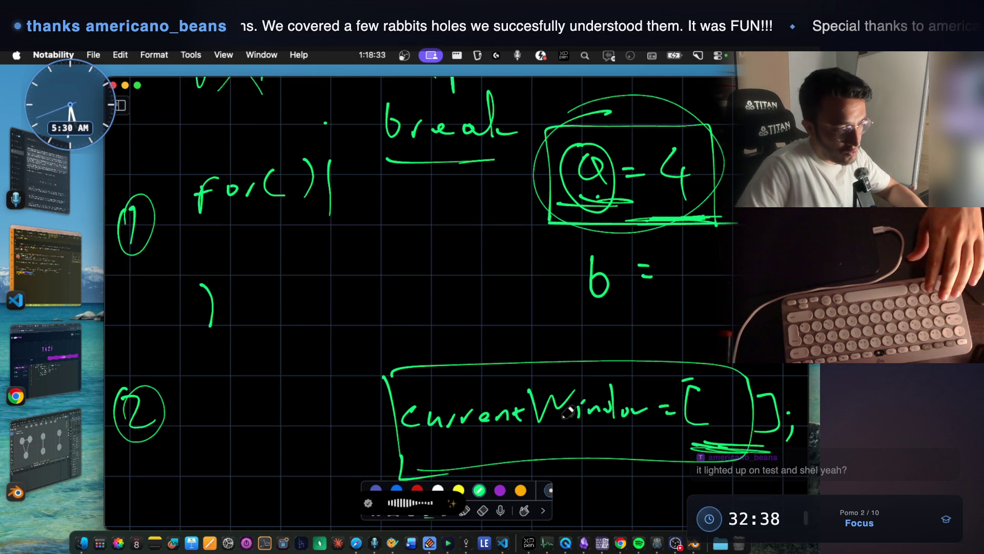
{"action": "scroll", "coordinate": [543, 350], "scroll_direction": "up", "scroll_amount": 2}
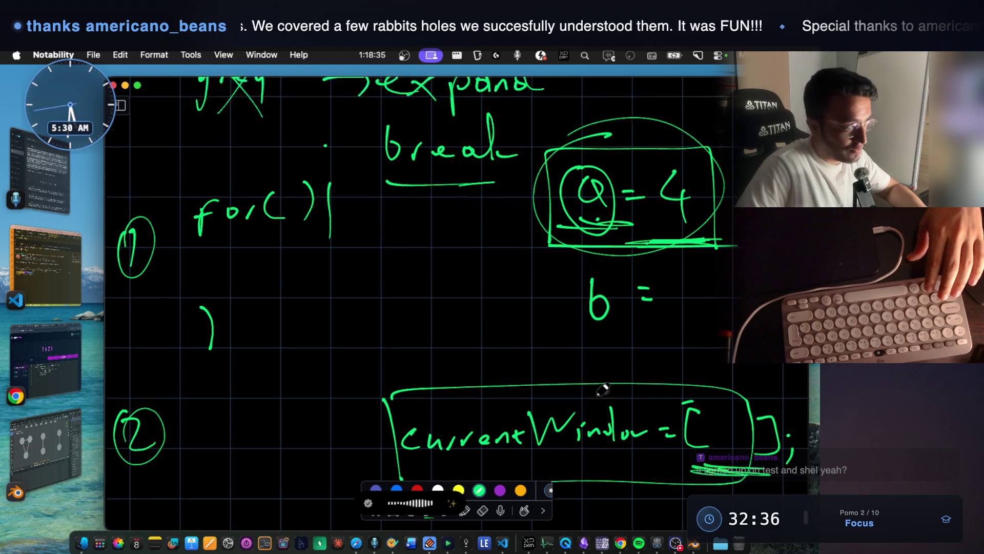
{"action": "scroll", "coordinate": [543, 350], "scroll_direction": "up", "scroll_amount": 3}
{"action": "scroll", "coordinate": [534, 338], "scroll_direction": "down", "scroll_amount": 3}
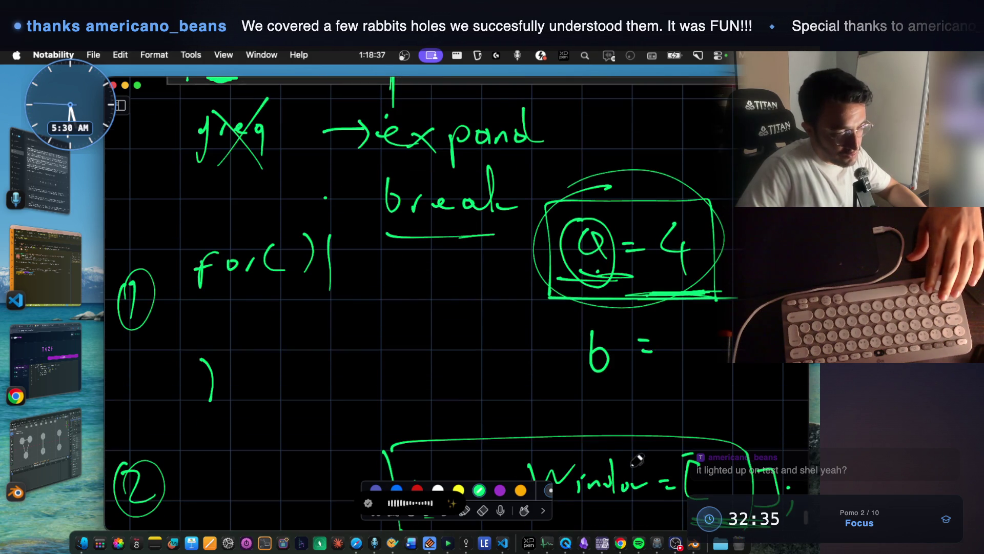
{"action": "scroll", "coordinate": [651, 454], "scroll_direction": "down", "scroll_amount": 1}
{"action": "scroll", "coordinate": [487, 184], "scroll_direction": "up", "scroll_amount": 1}
{"action": "scroll", "coordinate": [467, 221], "scroll_direction": "up", "scroll_amount": 4}
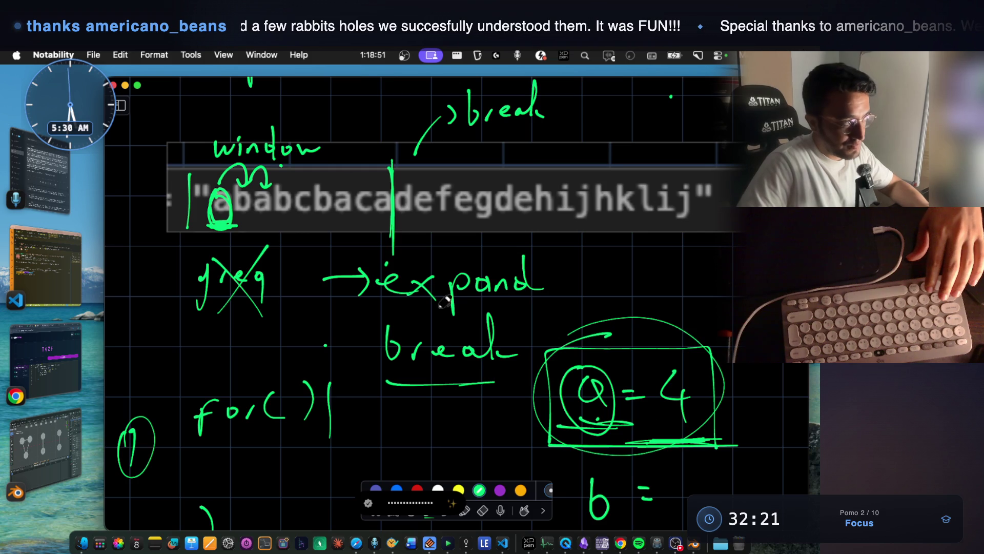
{"action": "scroll", "coordinate": [697, 354], "scroll_direction": "down", "scroll_amount": 5}
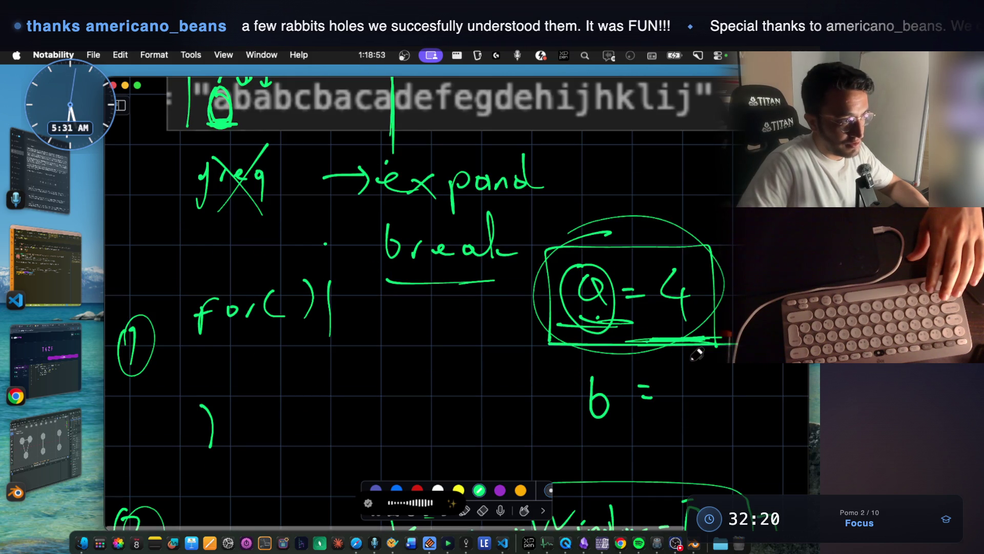
{"action": "scroll", "coordinate": [278, 211], "scroll_direction": "up", "scroll_amount": 4}
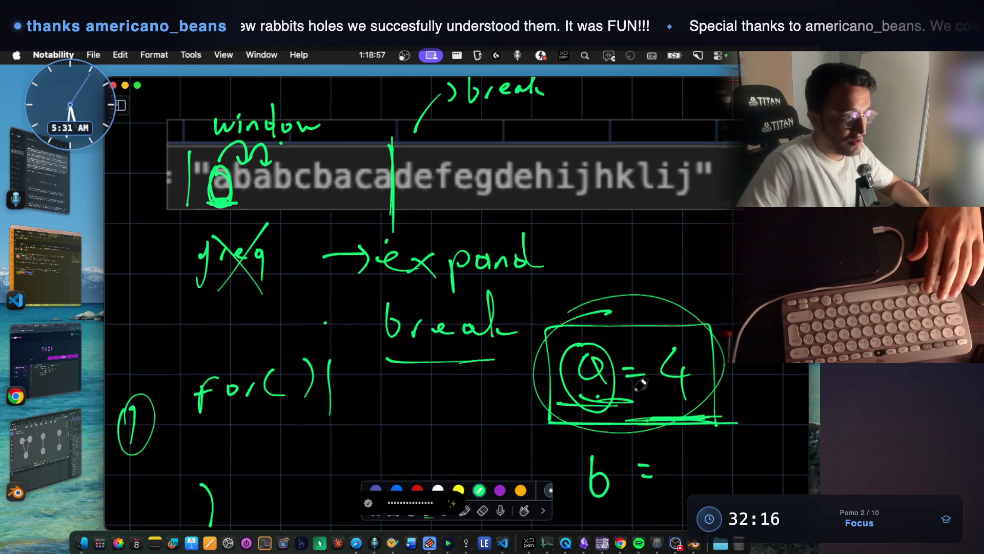
{"action": "scroll", "coordinate": [637, 390], "scroll_direction": "down", "scroll_amount": 9}
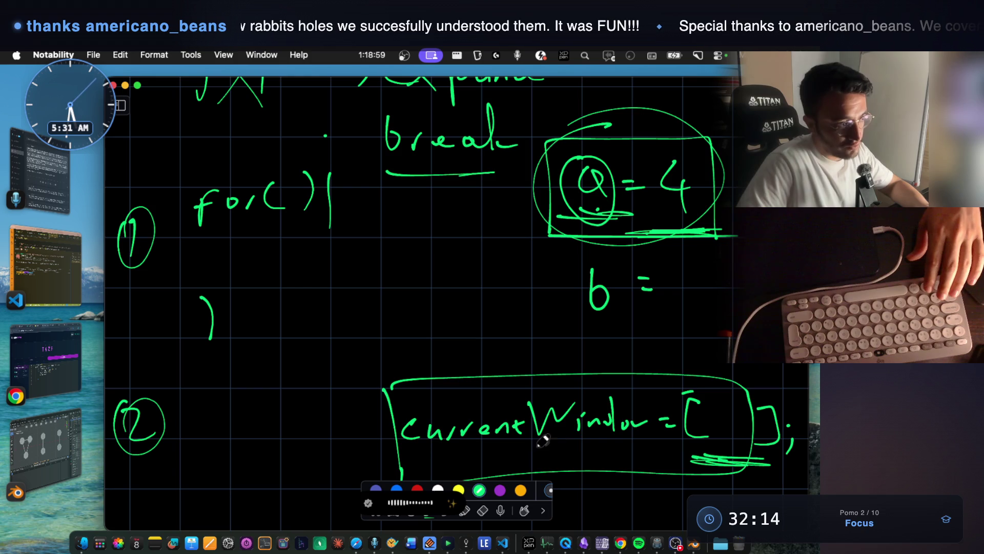
{"action": "scroll", "coordinate": [564, 410], "scroll_direction": "up", "scroll_amount": 6}
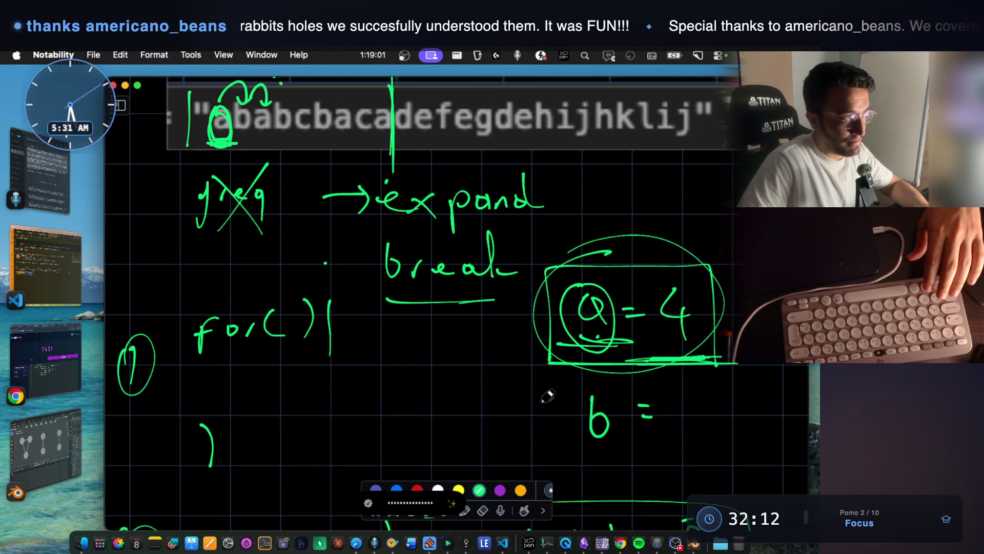
{"action": "left_click", "coordinate": [45, 266]}
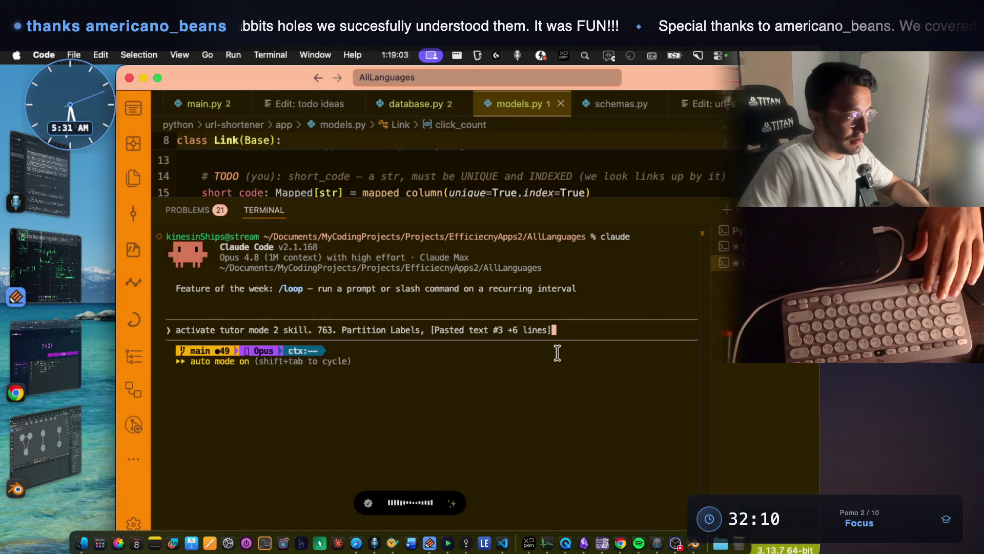
Finish dictating the expand/break approach, submit it to Claude, and switch to StreamArena.
{"action": "key", "text": "alt+space"}
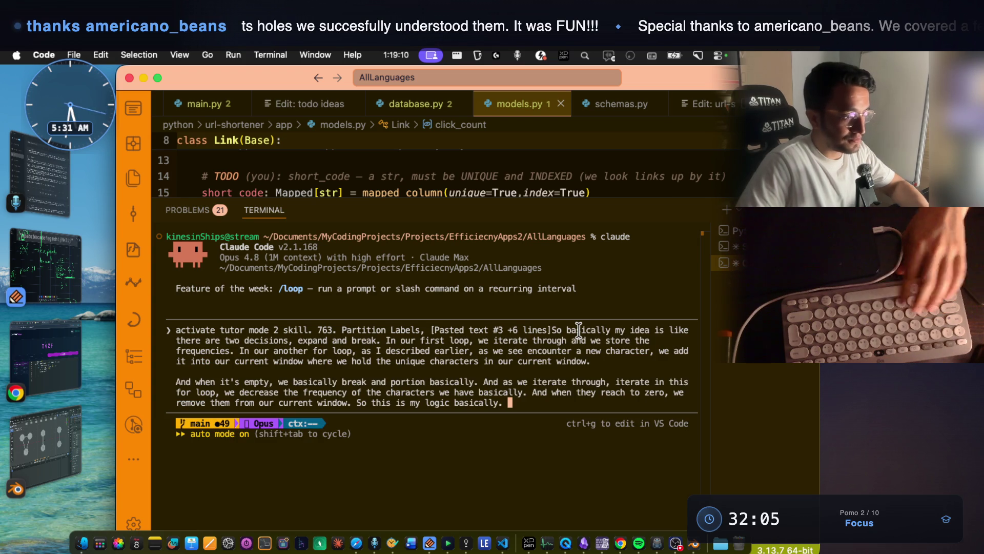
{"action": "key", "text": "Return"}
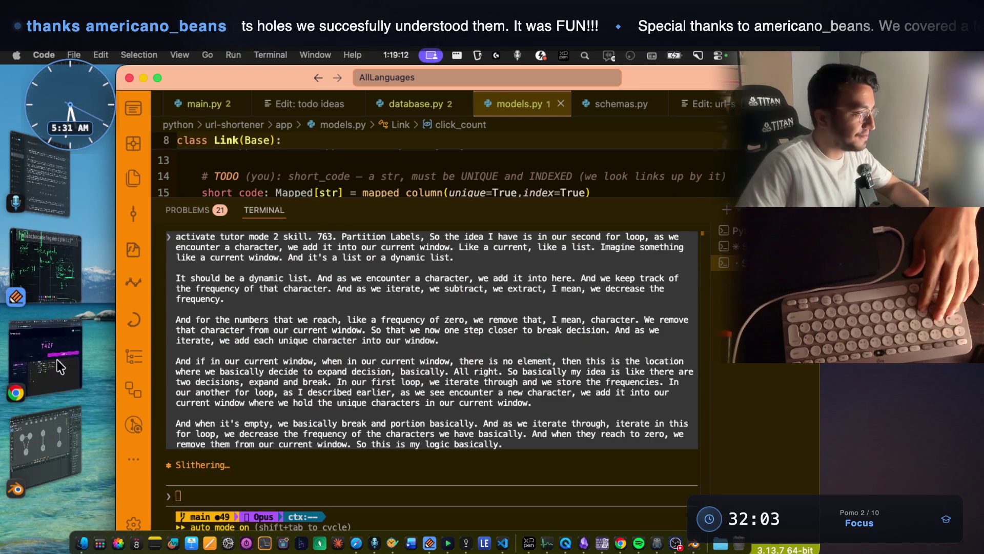
{"action": "left_click", "coordinate": [56, 359]}
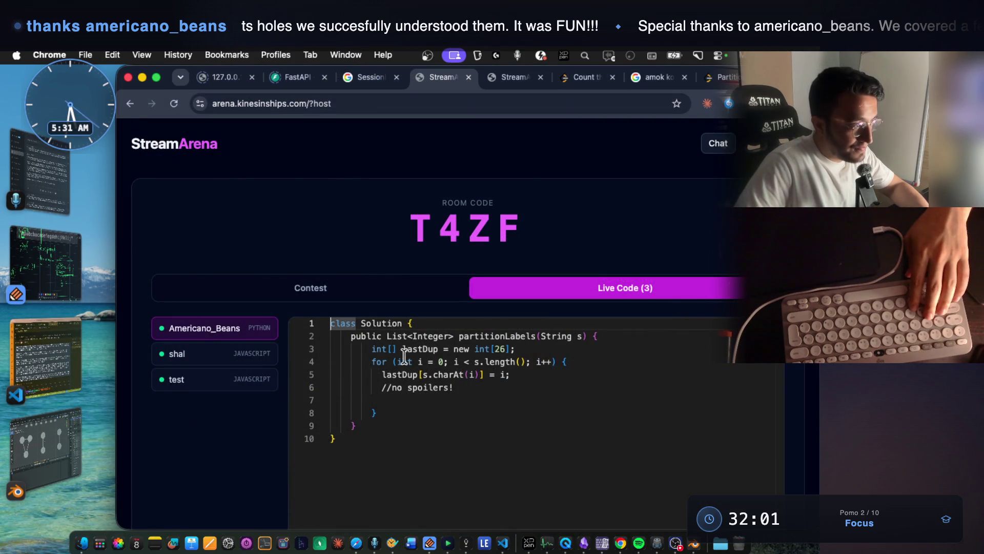
{"action": "mouse_move", "coordinate": [371, 348]}
{"action": "left_mouse_down"}
{"action": "mouse_move", "coordinate": [481, 359]}
{"action": "mouse_move", "coordinate": [508, 349]}
{"action": "mouse_move", "coordinate": [372, 349]}
{"action": "left_mouse_up"}
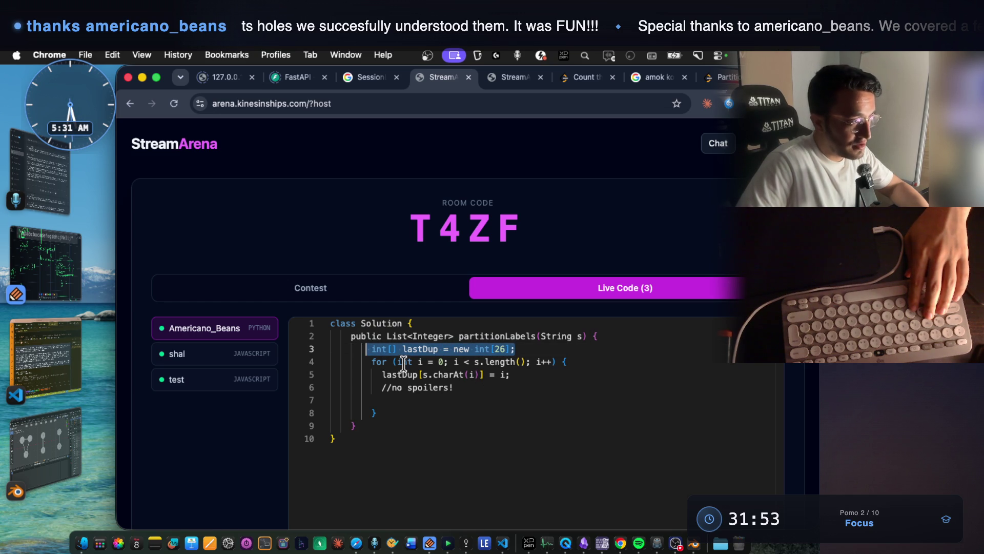
{"action": "mouse_move", "coordinate": [387, 362]}
{"action": "left_mouse_down"}
{"action": "mouse_move", "coordinate": [468, 364]}
{"action": "mouse_move", "coordinate": [379, 359]}
{"action": "left_mouse_up"}
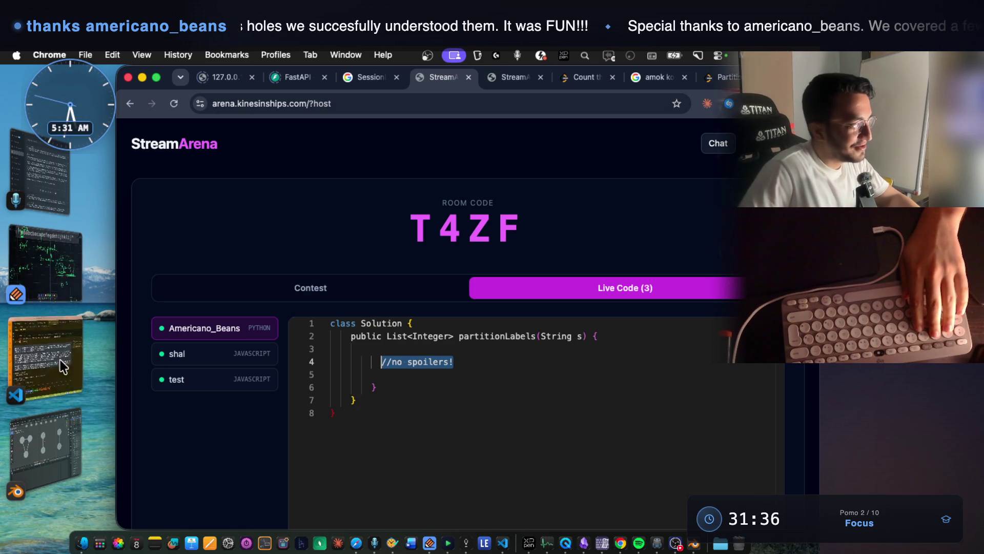
{"action": "left_click", "coordinate": [56, 264]}
Scroll through Claude's reply and highlight the phrase 'last-index'.
{"action": "left_click", "coordinate": [50, 364]}
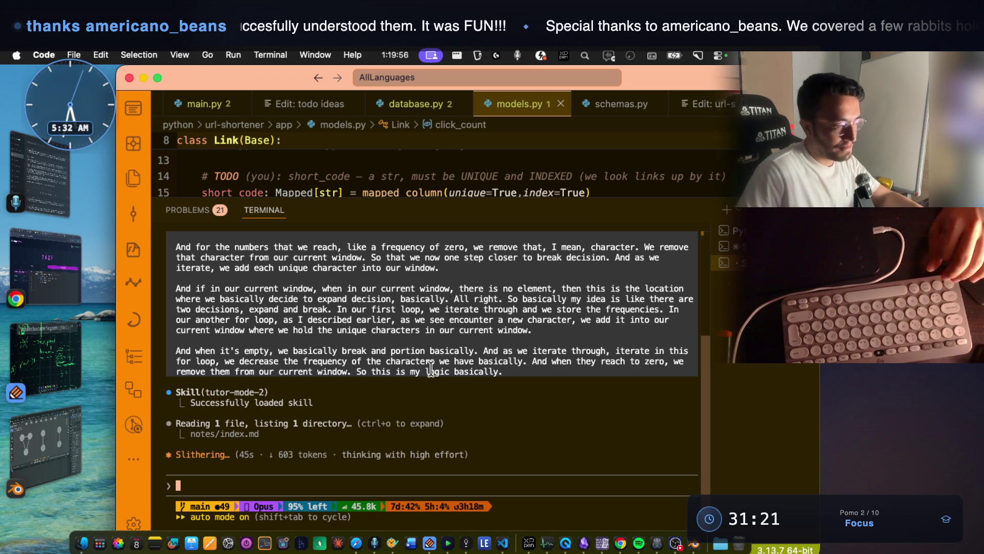
{"action": "scroll", "coordinate": [419, 382], "scroll_direction": "up", "scroll_amount": 3}
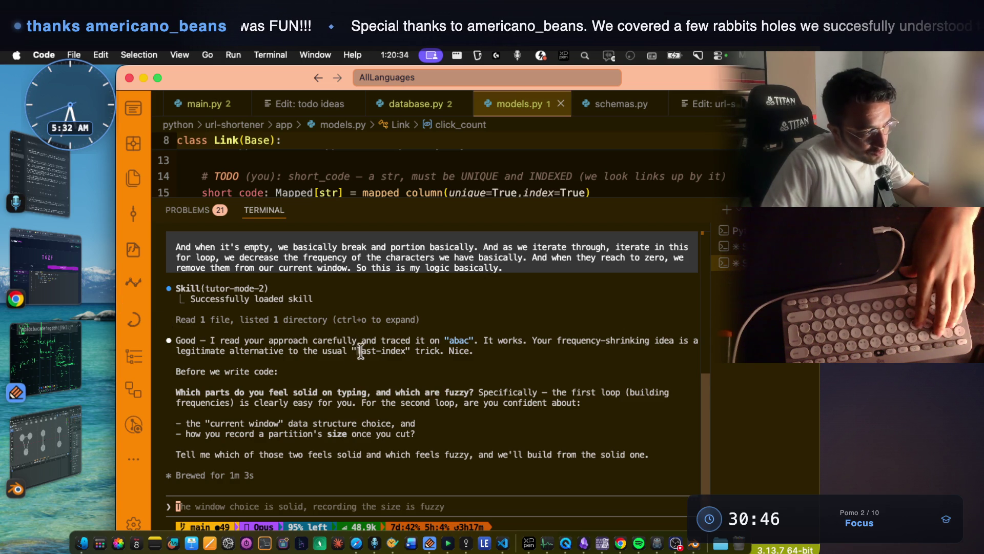
{"action": "left_click_drag", "start_coordinate": [378, 353], "coordinate": [401, 354]}
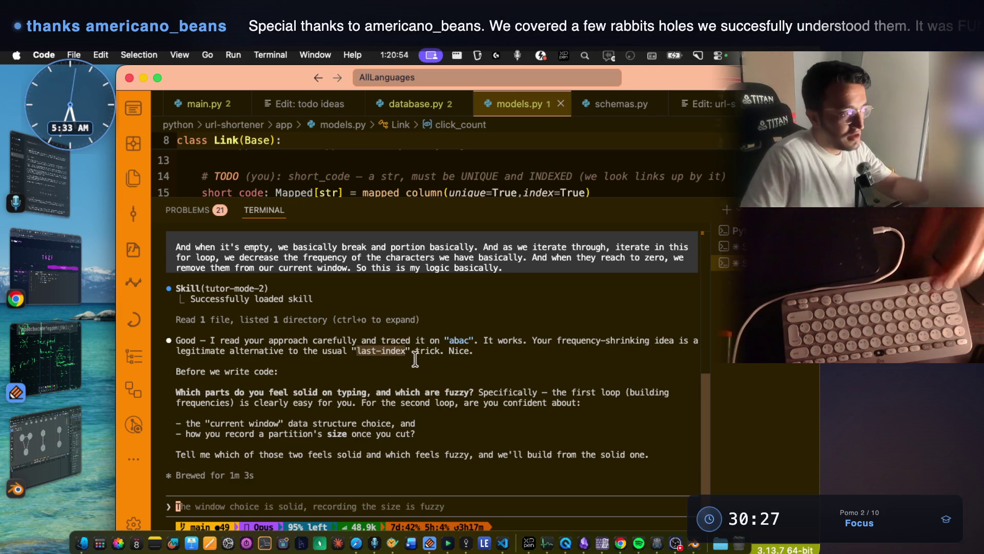
Screenshot the region holding Claude's reply and bring the Notability whiteboard forward.
{"action": "key", "text": "super+shift+4"}
{"action": "mouse_move", "coordinate": [159, 325]}
{"action": "left_mouse_down"}
{"action": "mouse_move", "coordinate": [505, 392]}
{"action": "mouse_move", "coordinate": [730, 407]}
{"action": "mouse_move", "coordinate": [731, 383]}
{"action": "mouse_move", "coordinate": [706, 362]}
{"action": "left_mouse_up"}
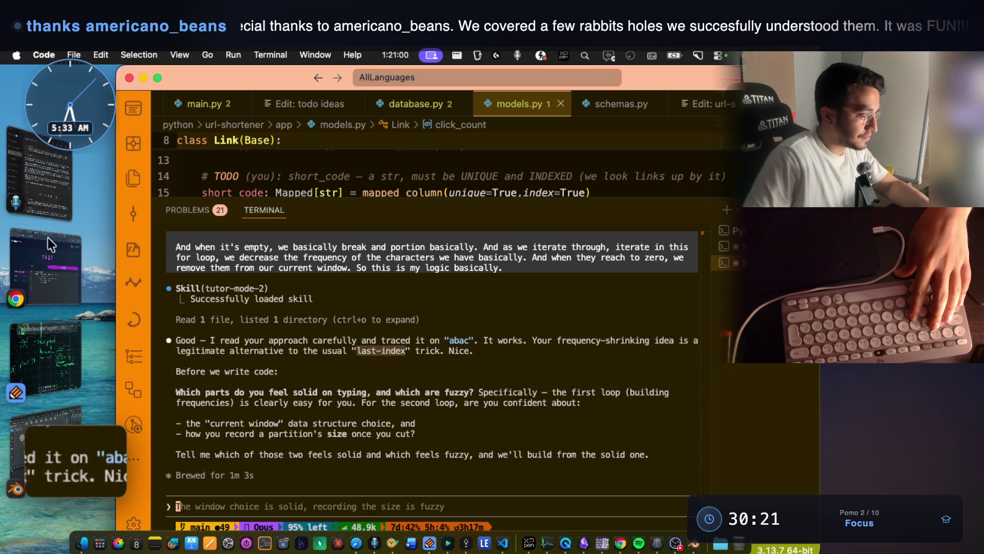
{"action": "left_click", "coordinate": [62, 410]}
{"action": "left_click", "coordinate": [57, 346]}
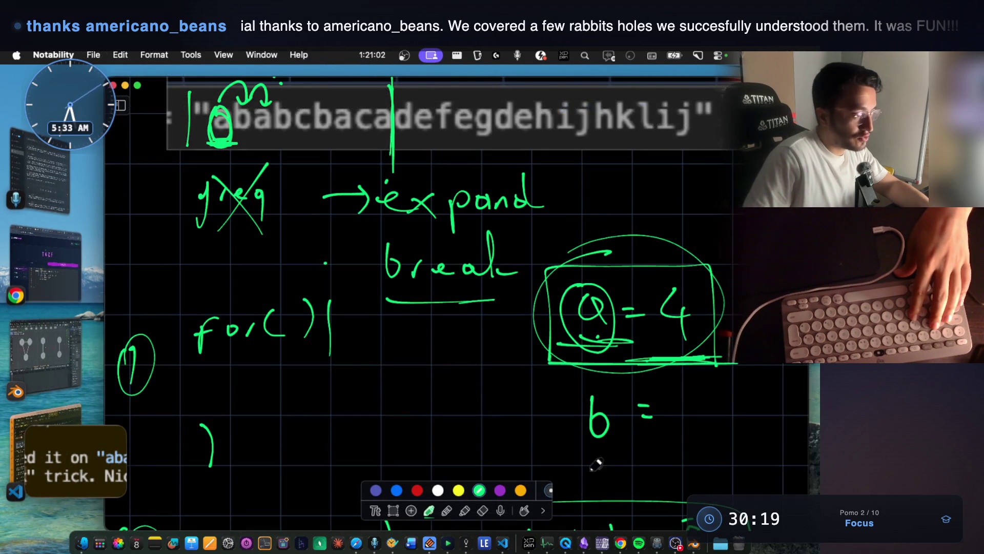
Paste the reply screenshot into Mark 39's images in the notes app, then return to Notability.
{"action": "left_click", "coordinate": [472, 547]}
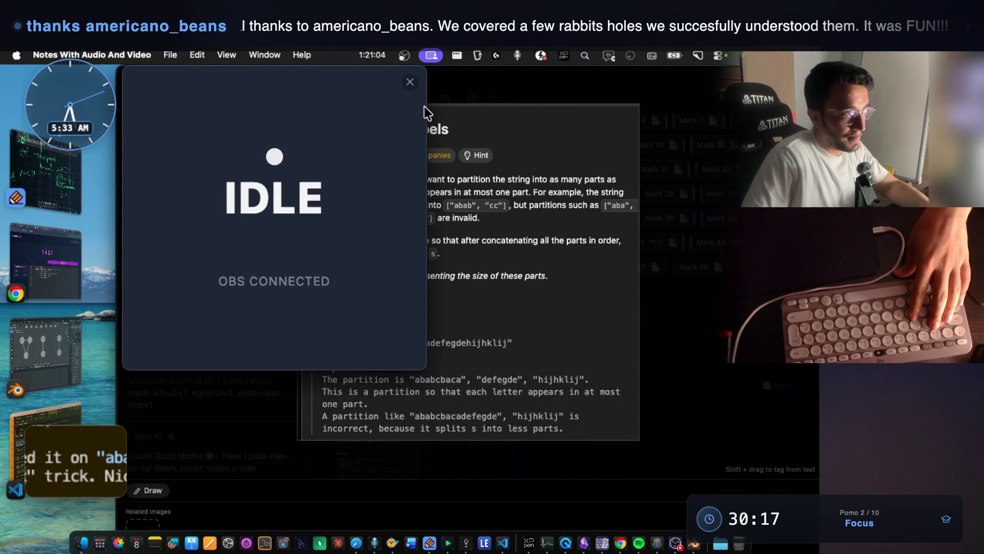
{"action": "left_click", "coordinate": [411, 83]}
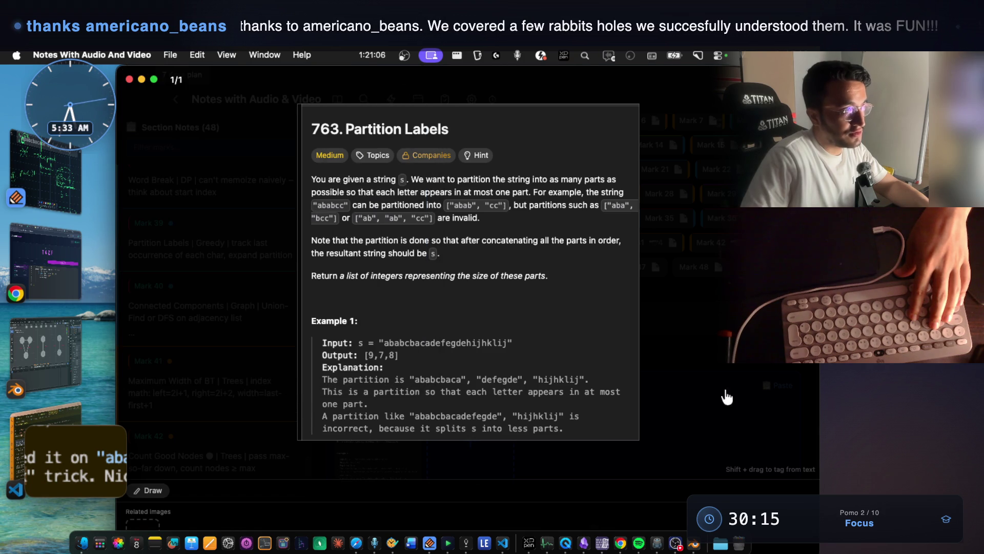
{"action": "left_click", "coordinate": [682, 388]}
{"action": "key", "text": "super+v"}
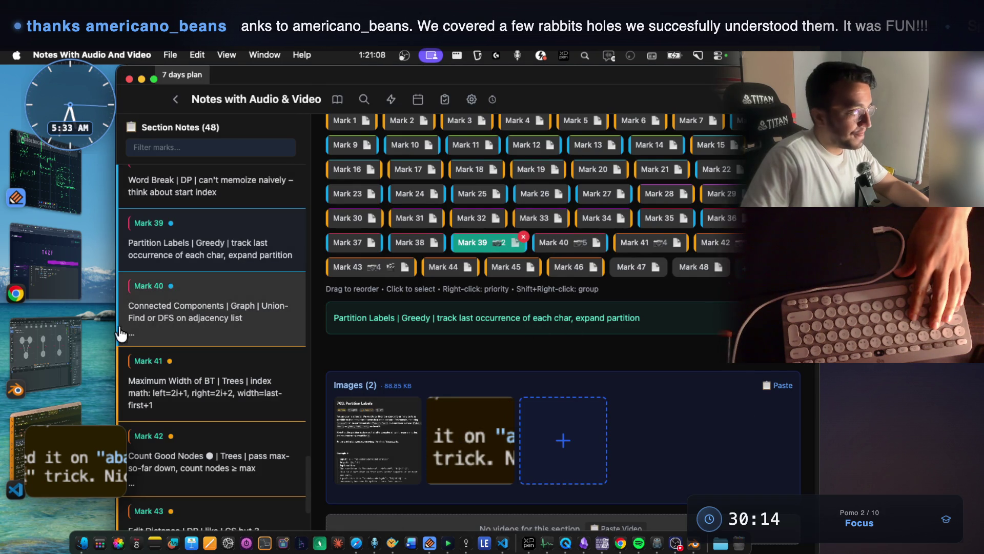
{"action": "left_click", "coordinate": [63, 201]}
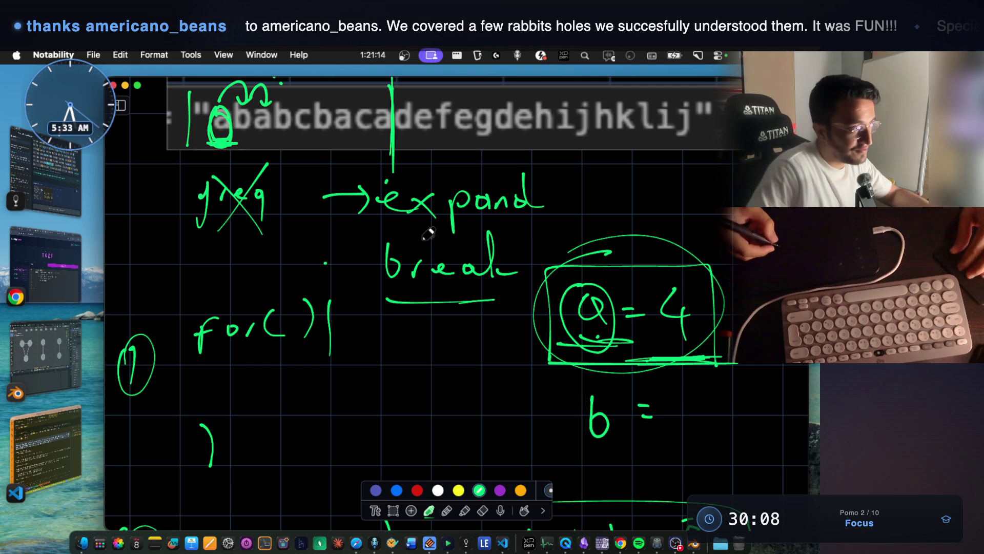
Move the example string image down below the boxed currentWindow note.
{"action": "scroll", "coordinate": [429, 230], "scroll_direction": "up", "scroll_amount": 5}
{"action": "scroll", "coordinate": [429, 230], "scroll_direction": "up", "scroll_amount": 1}
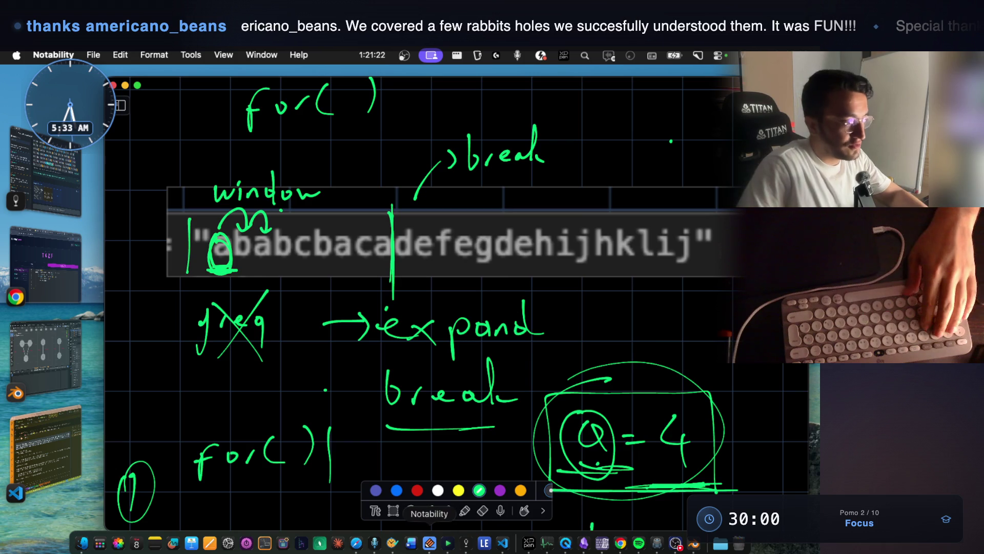
{"action": "left_click", "coordinate": [397, 512]}
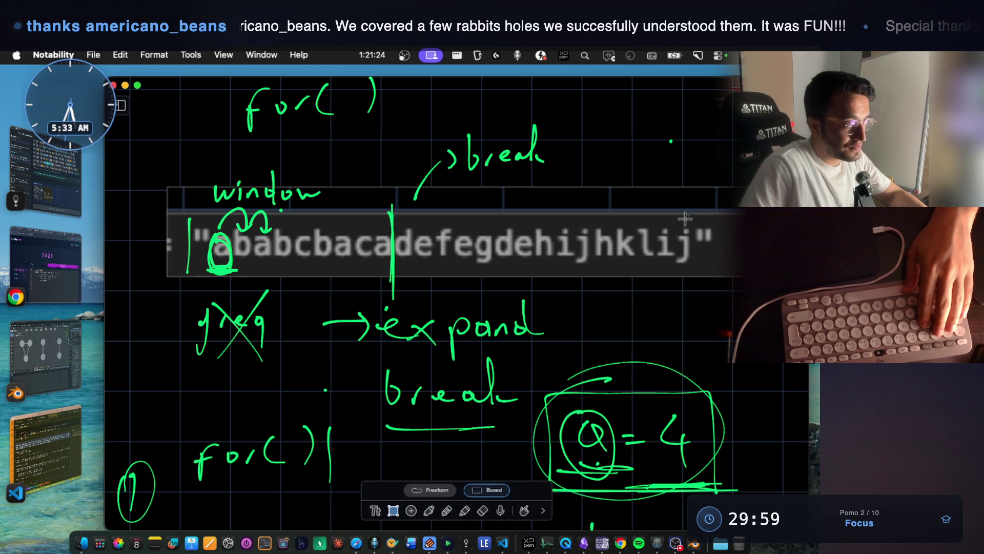
{"action": "left_click", "coordinate": [676, 237]}
{"action": "scroll", "coordinate": [673, 248], "scroll_direction": "down", "scroll_amount": 5}
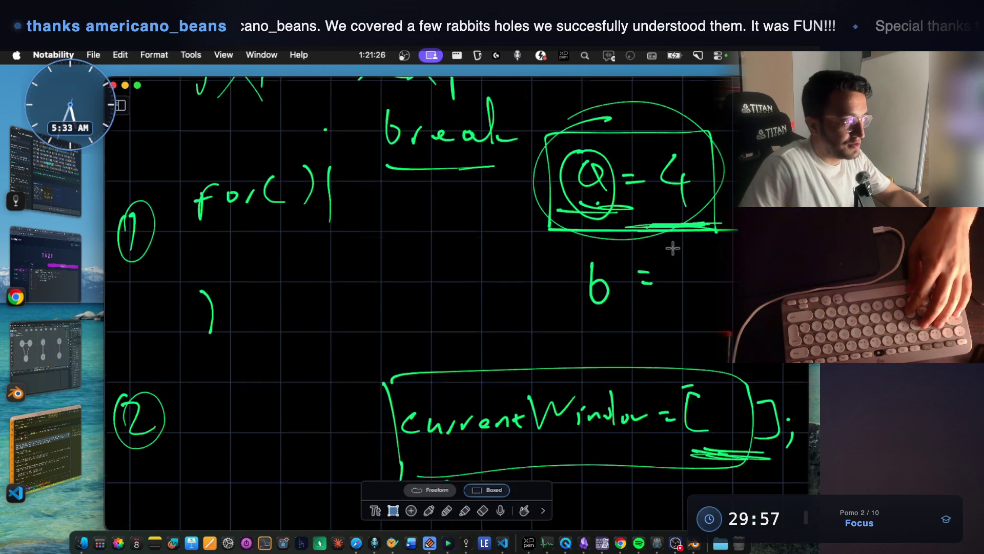
{"action": "key", "text": "super+v"}
{"action": "left_click_drag", "start_coordinate": [504, 310], "coordinate": [505, 375]}
{"action": "left_click", "coordinate": [553, 268]}
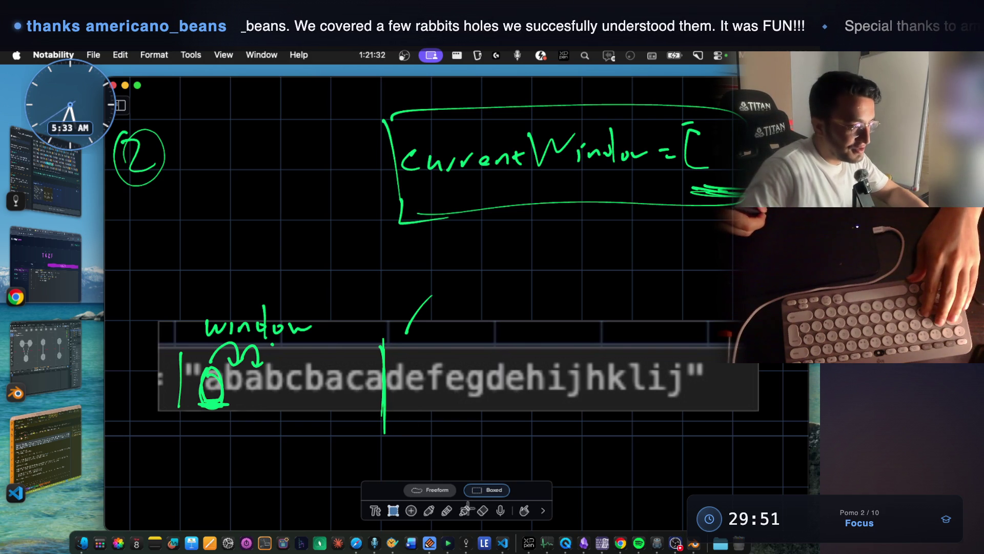
Erase the green window markings over the string and begin the green lastIndex note.
{"action": "left_click", "coordinate": [483, 510]}
{"action": "mouse_move", "coordinate": [391, 365]}
{"action": "left_mouse_down"}
{"action": "mouse_move", "coordinate": [407, 328]}
{"action": "mouse_move", "coordinate": [359, 369]}
{"action": "mouse_move", "coordinate": [215, 379]}
{"action": "mouse_move", "coordinate": [237, 325]}
{"action": "mouse_move", "coordinate": [287, 328]}
{"action": "mouse_move", "coordinate": [266, 369]}
{"action": "mouse_move", "coordinate": [215, 403]}
{"action": "left_mouse_up"}
{"action": "left_click", "coordinate": [428, 510]}
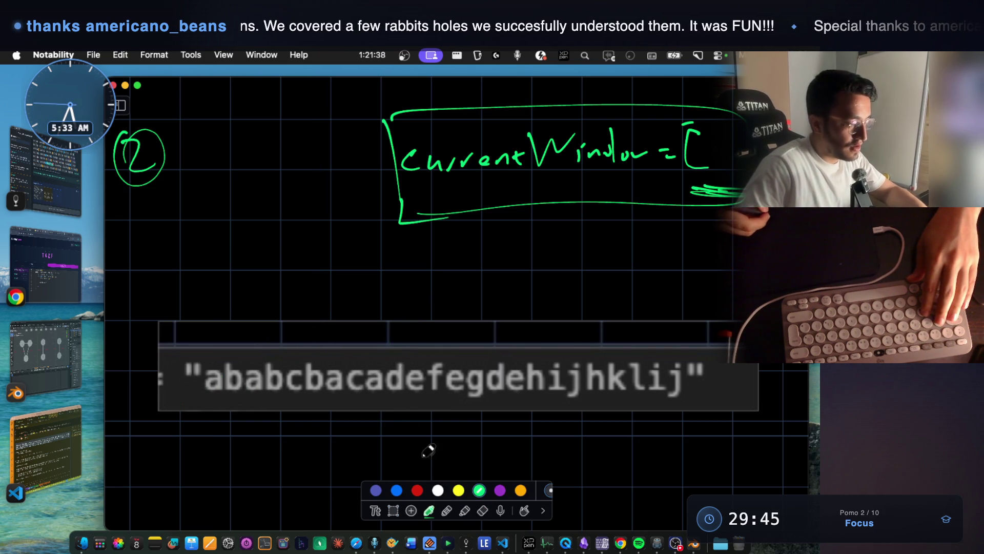
{"action": "mouse_move", "coordinate": [330, 286]}
{"action": "left_mouse_down"}
{"action": "mouse_move", "coordinate": [354, 272]}
{"action": "mouse_move", "coordinate": [491, 279]}
{"action": "mouse_move", "coordinate": [568, 263]}
{"action": "mouse_move", "coordinate": [591, 272]}
{"action": "mouse_move", "coordinate": [633, 263]}
{"action": "mouse_move", "coordinate": [613, 266]}
{"action": "mouse_move", "coordinate": [636, 239]}
{"action": "mouse_move", "coordinate": [666, 239]}
{"action": "left_mouse_up"}
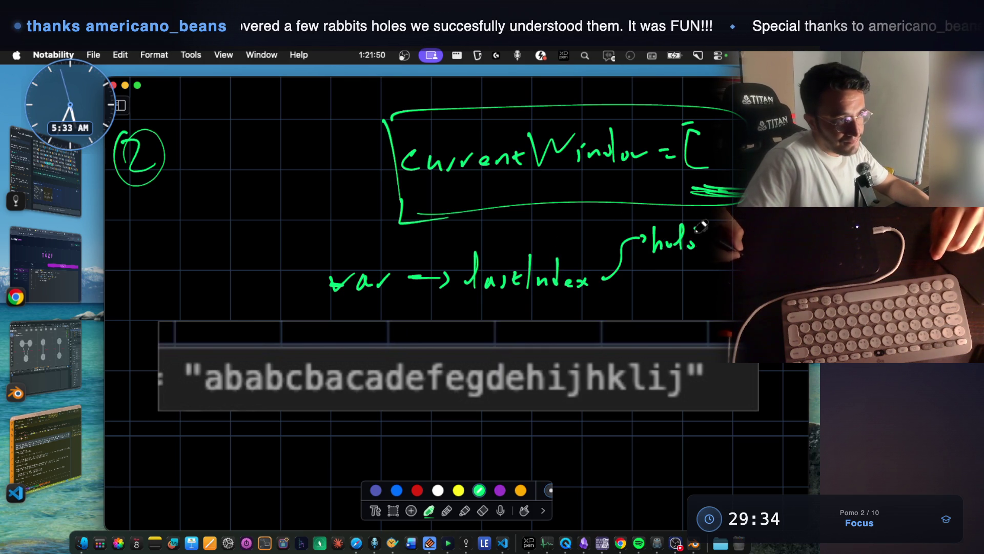
Finish the 'holding each char pos.' note and draw a second branch arrow for frequency.
{"action": "left_click_drag", "start_coordinate": [639, 271], "coordinate": [650, 273]}
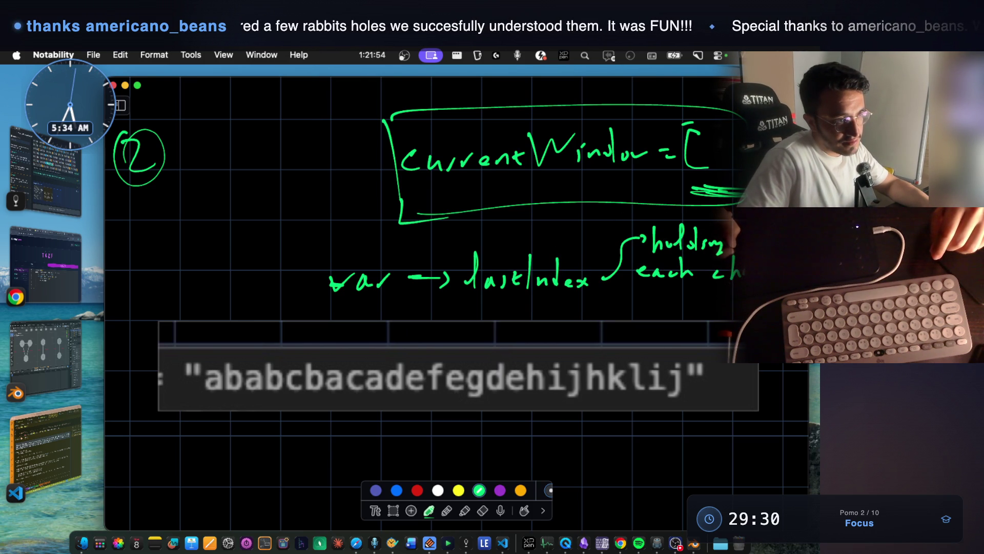
{"action": "left_click_drag", "start_coordinate": [638, 299], "coordinate": [665, 300]}
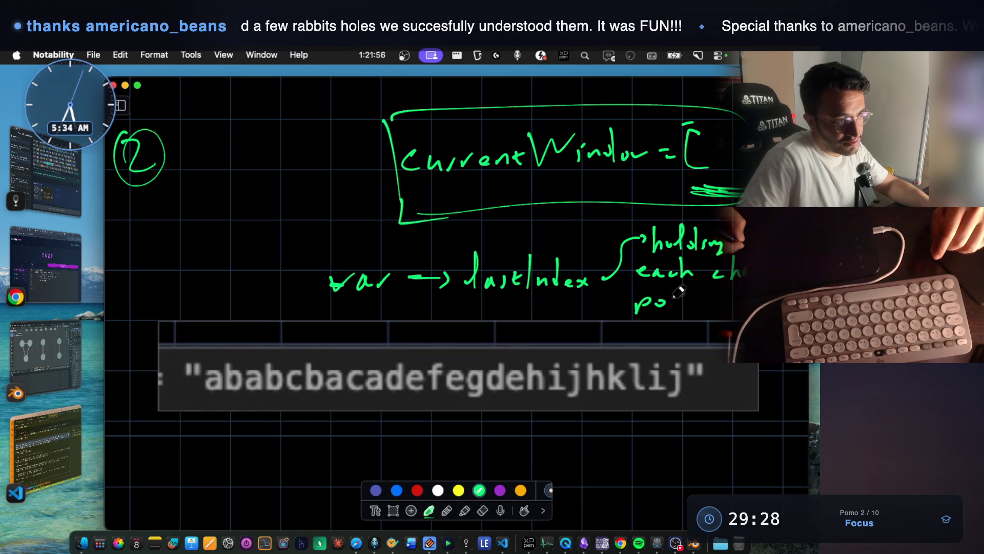
{"action": "left_click", "coordinate": [687, 307]}
{"action": "mouse_move", "coordinate": [599, 321]}
{"action": "left_mouse_down"}
{"action": "mouse_move", "coordinate": [628, 348]}
{"action": "mouse_move", "coordinate": [676, 333]}
{"action": "mouse_move", "coordinate": [695, 353]}
{"action": "left_mouse_up"}
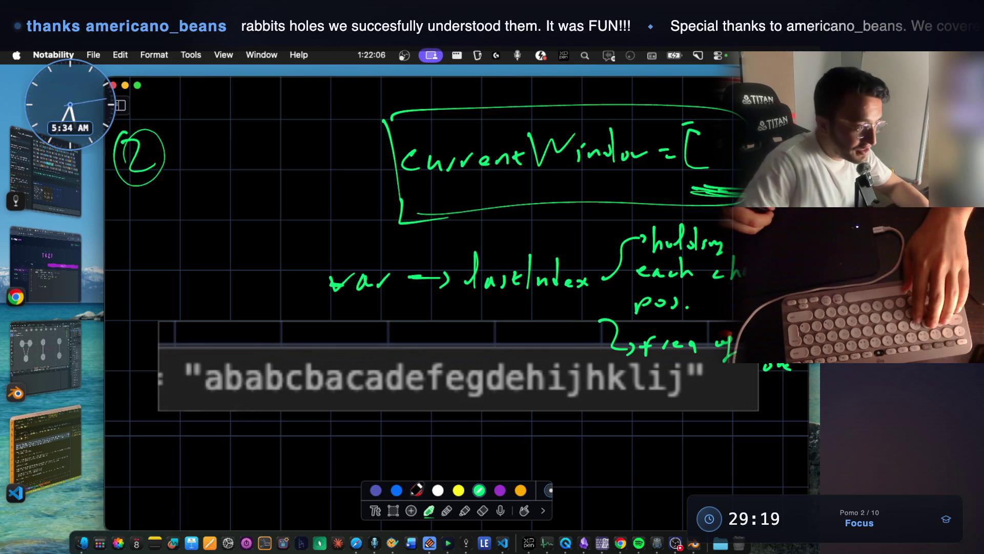
Try the blue and yellow pen colours, go back to green, and start boxing lastIndex.
{"action": "left_click", "coordinate": [397, 491]}
{"action": "left_click", "coordinate": [460, 488]}
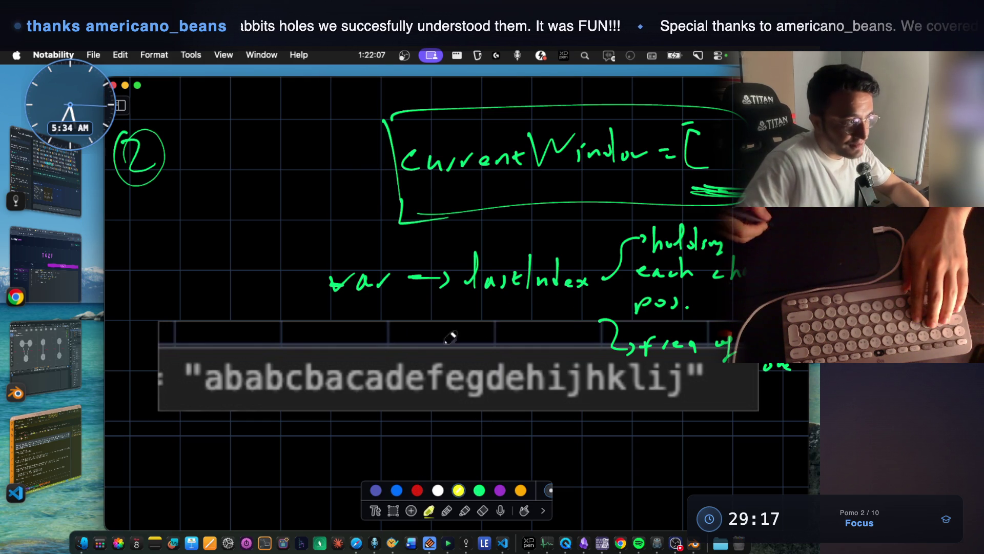
{"action": "left_click", "coordinate": [479, 490]}
{"action": "left_click_drag", "start_coordinate": [463, 254], "coordinate": [456, 306]}
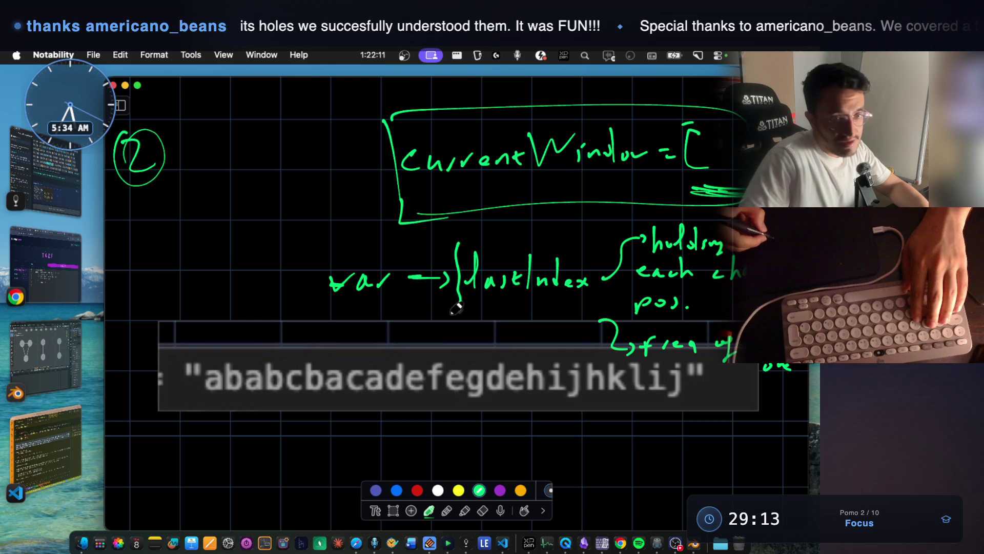
Draw a green box around the lastIndex label.
{"action": "left_click_drag", "start_coordinate": [457, 243], "coordinate": [580, 242]}
{"action": "left_click_drag", "start_coordinate": [456, 307], "coordinate": [582, 306]}
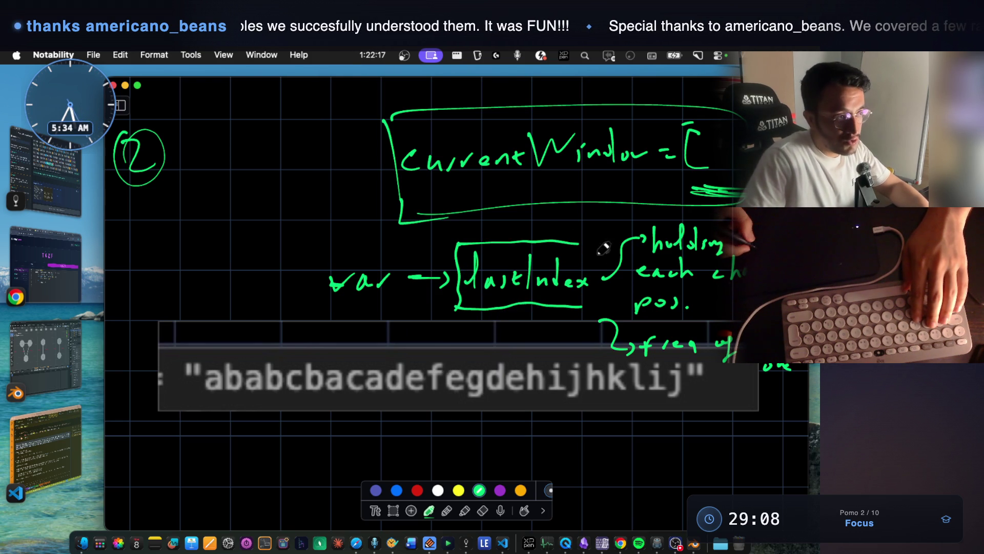
{"action": "left_click_drag", "start_coordinate": [578, 243], "coordinate": [596, 237]}
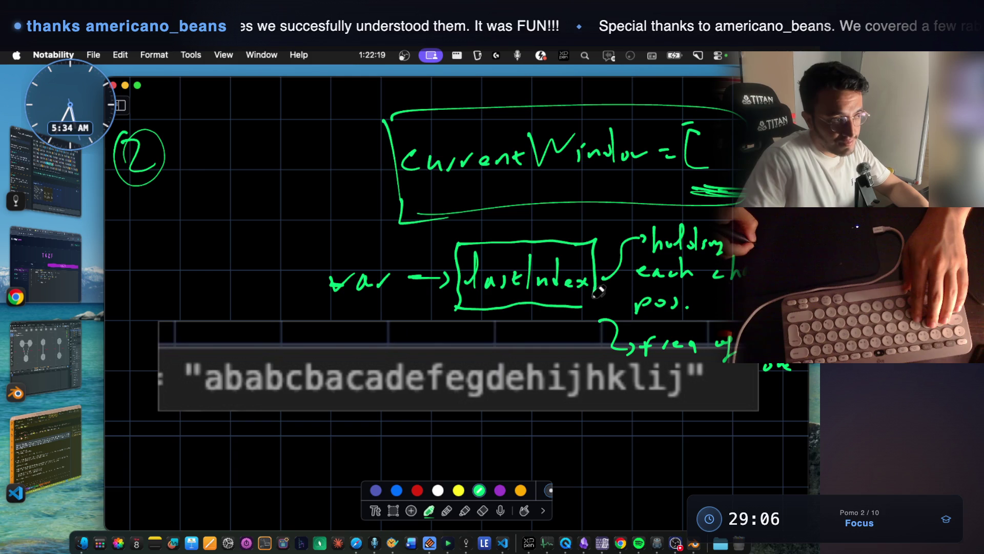
{"action": "left_click_drag", "start_coordinate": [590, 305], "coordinate": [599, 306]}
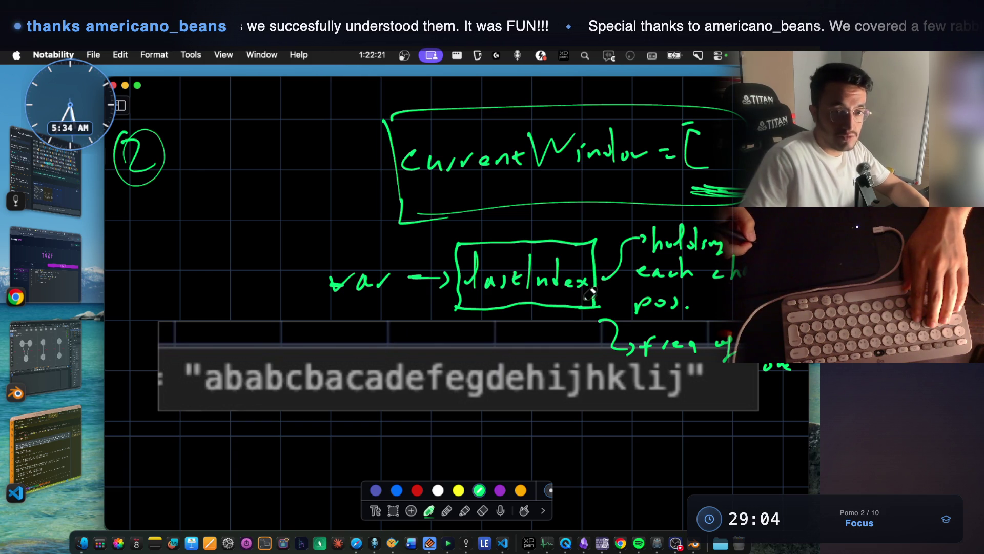
Write and circle 'Tree', with arrows to a small box and a tree sketch.
{"action": "mouse_move", "coordinate": [210, 169]}
{"action": "left_mouse_down"}
{"action": "mouse_move", "coordinate": [209, 200]}
{"action": "mouse_move", "coordinate": [221, 168]}
{"action": "left_mouse_up"}
{"action": "mouse_move", "coordinate": [231, 200]}
{"action": "left_mouse_down"}
{"action": "mouse_move", "coordinate": [251, 188]}
{"action": "mouse_move", "coordinate": [280, 193]}
{"action": "left_mouse_up"}
{"action": "left_click_drag", "start_coordinate": [214, 218], "coordinate": [281, 211]}
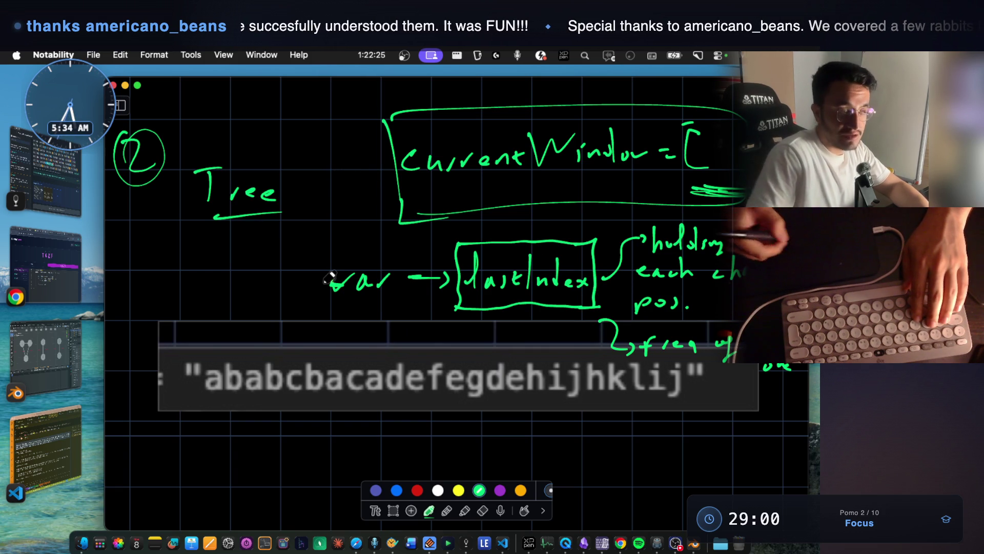
{"action": "mouse_move", "coordinate": [207, 156]}
{"action": "left_mouse_down"}
{"action": "mouse_move", "coordinate": [268, 218]}
{"action": "mouse_move", "coordinate": [206, 149]}
{"action": "left_mouse_up"}
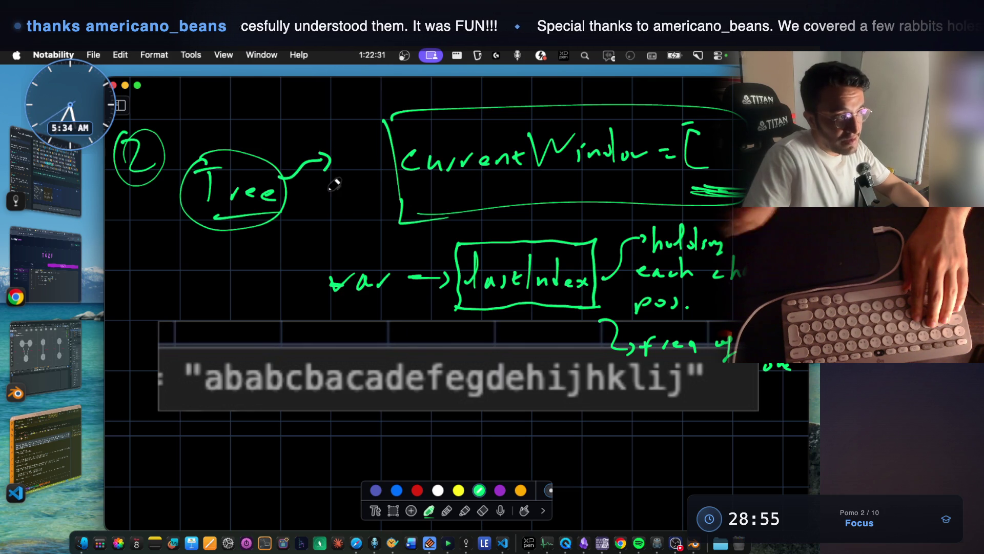
{"action": "mouse_move", "coordinate": [340, 151]}
{"action": "left_mouse_down"}
{"action": "mouse_move", "coordinate": [339, 179]}
{"action": "mouse_move", "coordinate": [308, 207]}
{"action": "mouse_move", "coordinate": [322, 226]}
{"action": "left_mouse_up"}
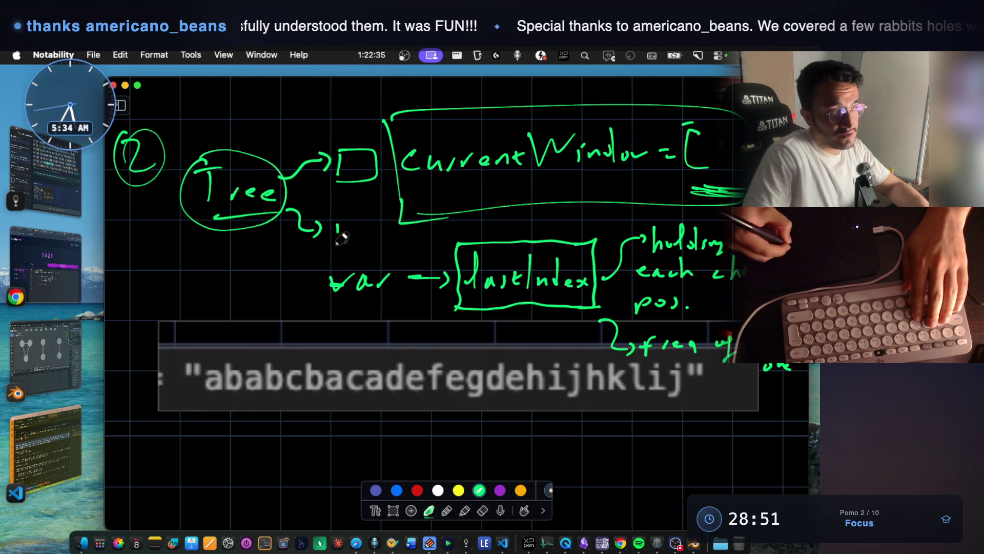
{"action": "mouse_move", "coordinate": [363, 199]}
{"action": "left_mouse_down"}
{"action": "mouse_move", "coordinate": [323, 213]}
{"action": "mouse_move", "coordinate": [370, 199]}
{"action": "left_mouse_up"}
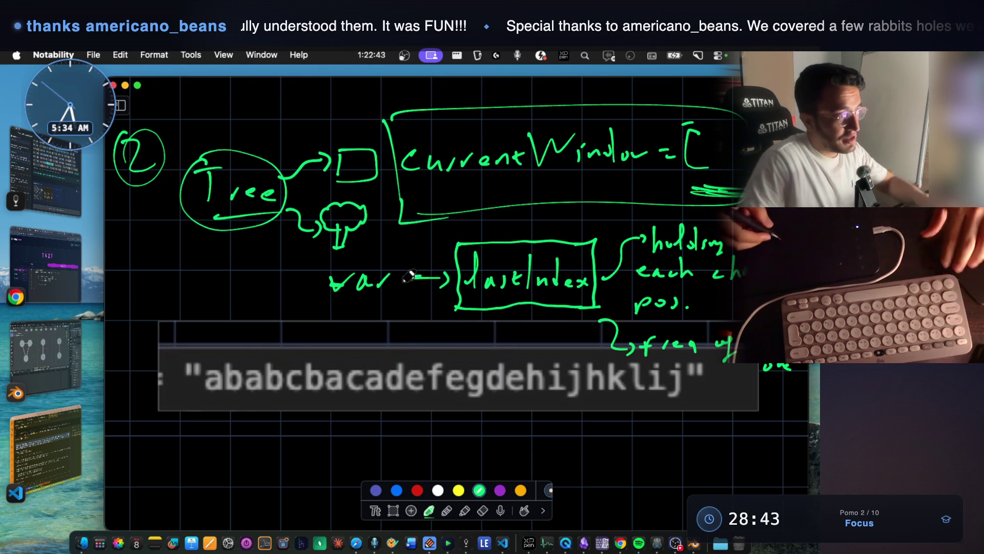
Handwrite two empty for( ) loops below the example string.
{"action": "scroll", "coordinate": [397, 292], "scroll_direction": "down", "scroll_amount": 3}
{"action": "mouse_move", "coordinate": [242, 395]}
{"action": "left_mouse_down"}
{"action": "mouse_move", "coordinate": [248, 370]}
{"action": "mouse_move", "coordinate": [298, 370]}
{"action": "mouse_move", "coordinate": [323, 388]}
{"action": "left_mouse_up"}
{"action": "left_click_drag", "start_coordinate": [409, 351], "coordinate": [412, 387]}
{"action": "scroll", "coordinate": [250, 416], "scroll_direction": "down", "scroll_amount": 4}
{"action": "mouse_move", "coordinate": [257, 416]}
{"action": "left_mouse_down"}
{"action": "mouse_move", "coordinate": [240, 461]}
{"action": "mouse_move", "coordinate": [252, 433]}
{"action": "left_mouse_up"}
{"action": "mouse_move", "coordinate": [269, 429]}
{"action": "left_mouse_down"}
{"action": "mouse_move", "coordinate": [264, 437]}
{"action": "mouse_move", "coordinate": [287, 425]}
{"action": "left_mouse_up"}
{"action": "left_click_drag", "start_coordinate": [308, 413], "coordinate": [311, 445]}
{"action": "left_click_drag", "start_coordinate": [382, 401], "coordinate": [373, 442]}
Underline the string's first 'a' and start numbering its characters from 0.
{"action": "scroll", "coordinate": [323, 373], "scroll_direction": "up", "scroll_amount": 2}
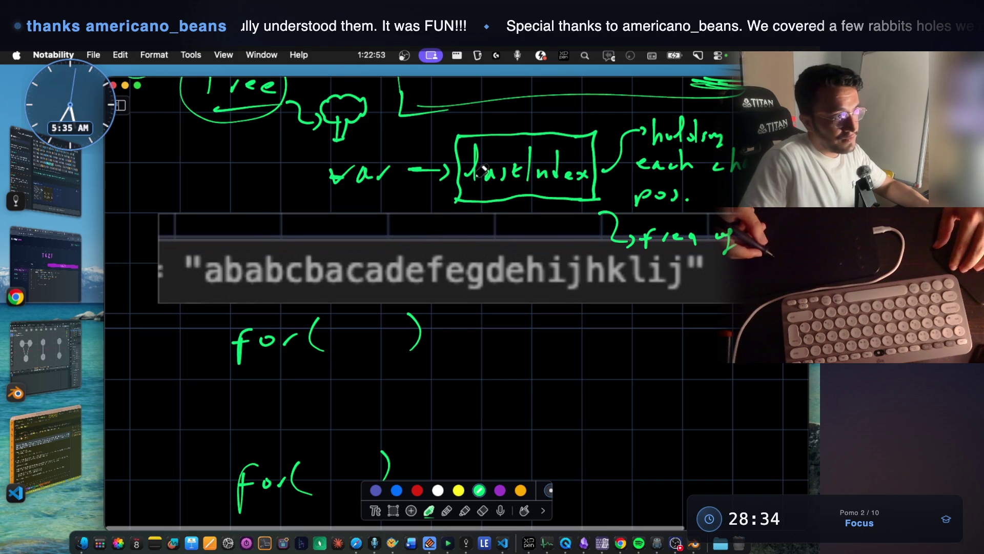
{"action": "scroll", "coordinate": [489, 154], "scroll_direction": "up", "scroll_amount": 1}
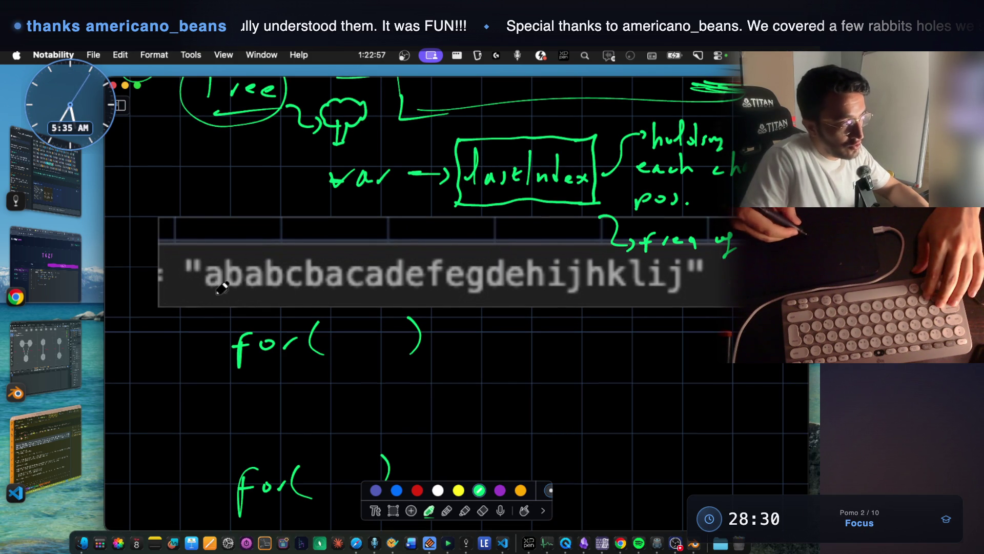
{"action": "left_click_drag", "start_coordinate": [205, 299], "coordinate": [220, 297]}
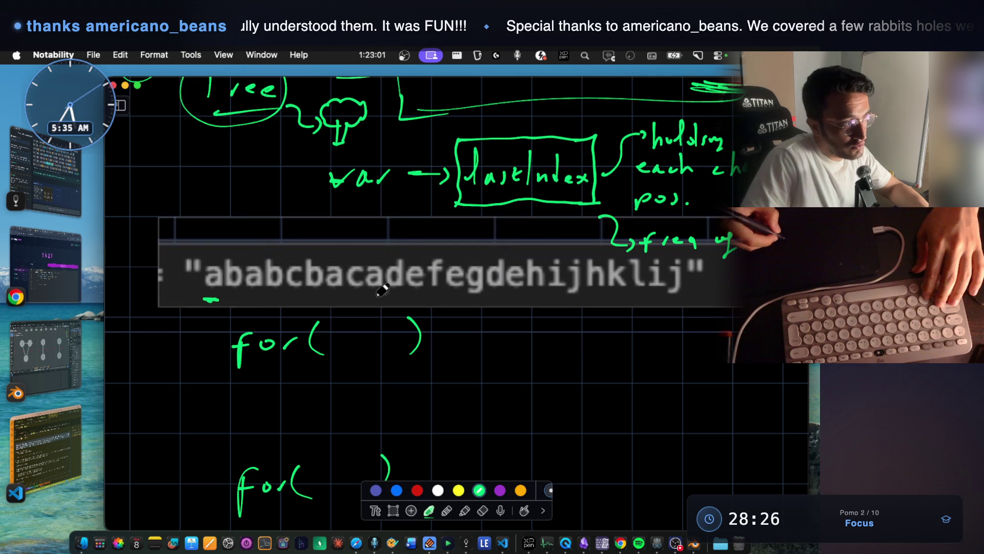
{"action": "mouse_move", "coordinate": [207, 244]}
{"action": "left_mouse_down"}
{"action": "mouse_move", "coordinate": [231, 254]}
{"action": "mouse_move", "coordinate": [380, 256]}
{"action": "left_mouse_up"}
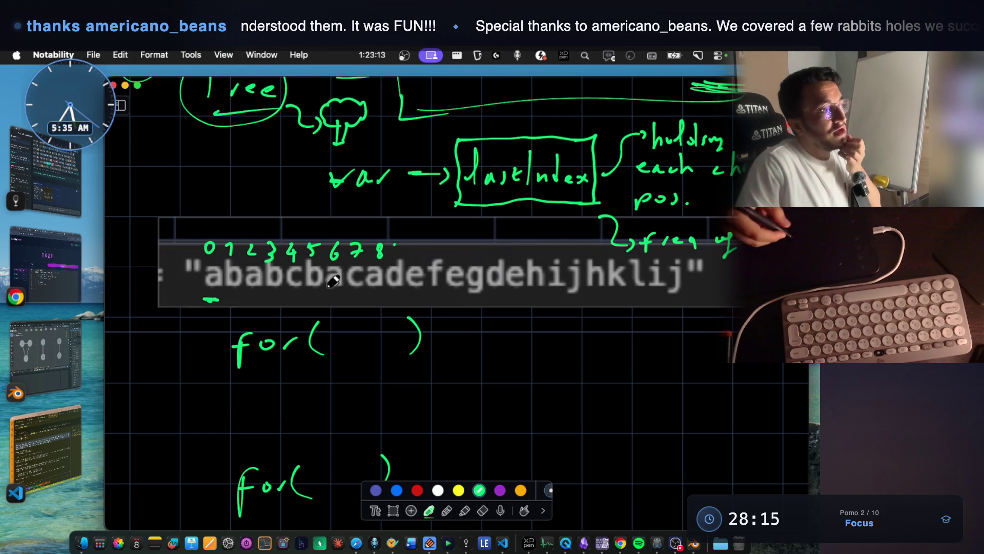
Write the last positions a = 8 and b = 5 at the right of the string.
{"action": "left_click_drag", "start_coordinate": [578, 332], "coordinate": [581, 350]}
{"action": "mouse_move", "coordinate": [595, 334]}
{"action": "left_mouse_down"}
{"action": "mouse_move", "coordinate": [615, 332]}
{"action": "mouse_move", "coordinate": [616, 343]}
{"action": "left_mouse_up"}
{"action": "left_click", "coordinate": [632, 330]}
{"action": "left_click_drag", "start_coordinate": [576, 369], "coordinate": [608, 386]}
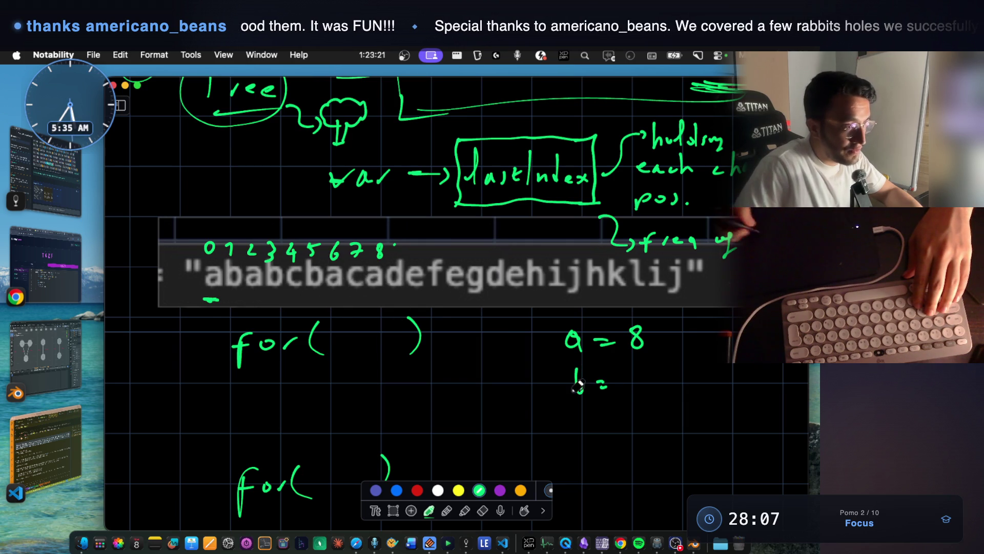
{"action": "left_click_drag", "start_coordinate": [651, 374], "coordinate": [635, 394]}
Add c = 7, note 'min' beside a = 8, and draw an arrow under the string's start.
{"action": "left_click_drag", "start_coordinate": [596, 422], "coordinate": [594, 434]}
{"action": "left_click_drag", "start_coordinate": [609, 424], "coordinate": [618, 430]}
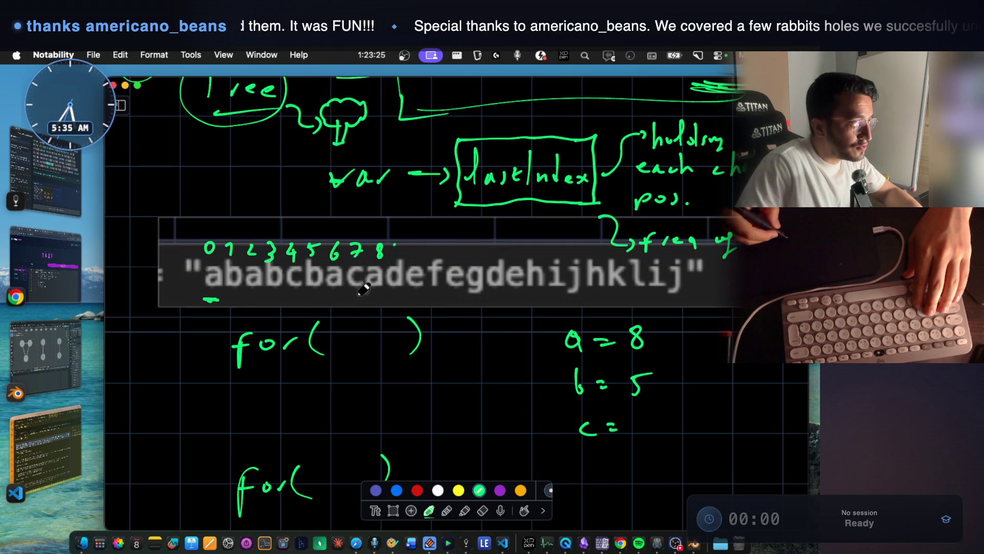
{"action": "left_click_drag", "start_coordinate": [635, 416], "coordinate": [639, 442]}
{"action": "left_click_drag", "start_coordinate": [640, 432], "coordinate": [658, 424]}
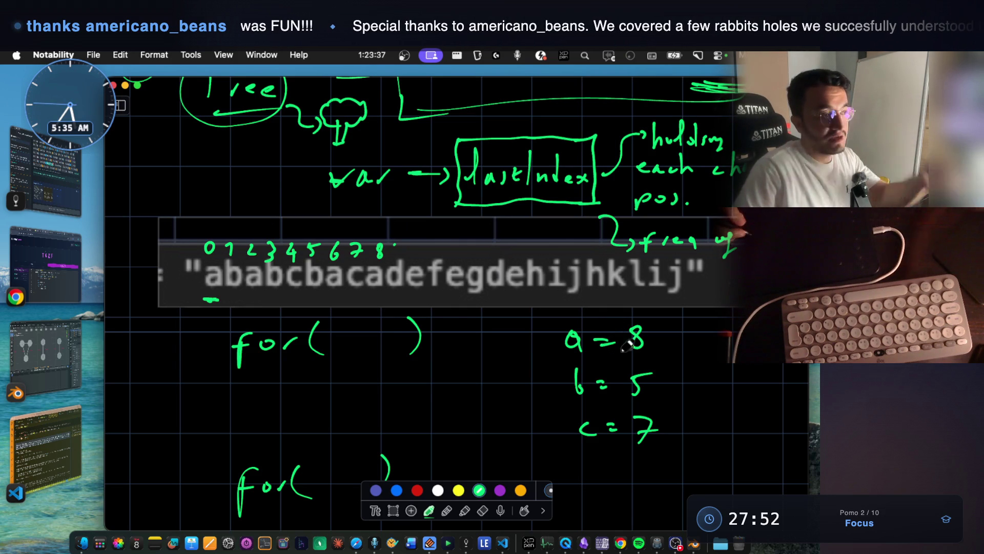
{"action": "left_click_drag", "start_coordinate": [682, 345], "coordinate": [724, 328]}
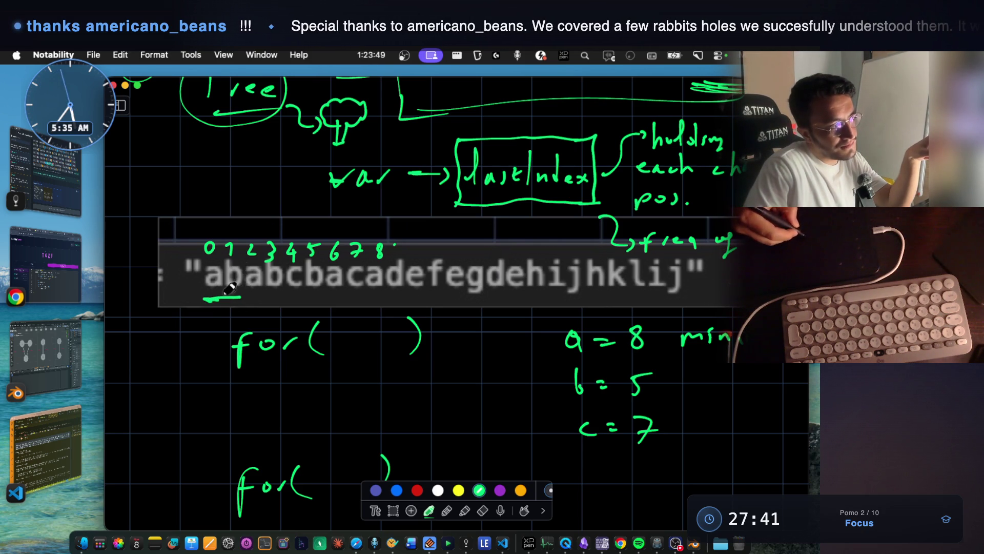
{"action": "left_click_drag", "start_coordinate": [251, 292], "coordinate": [289, 299]}
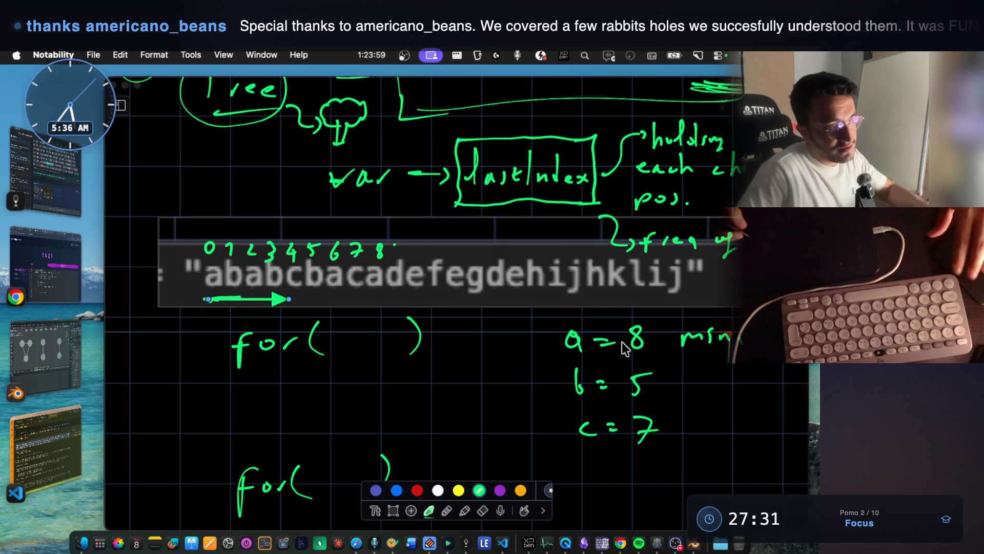
Continue the indices above the string through 14 and add d = 14 under c = 7.
{"action": "scroll", "coordinate": [589, 389], "scroll_direction": "down", "scroll_amount": 3}
{"action": "left_click_drag", "start_coordinate": [590, 418], "coordinate": [605, 402]}
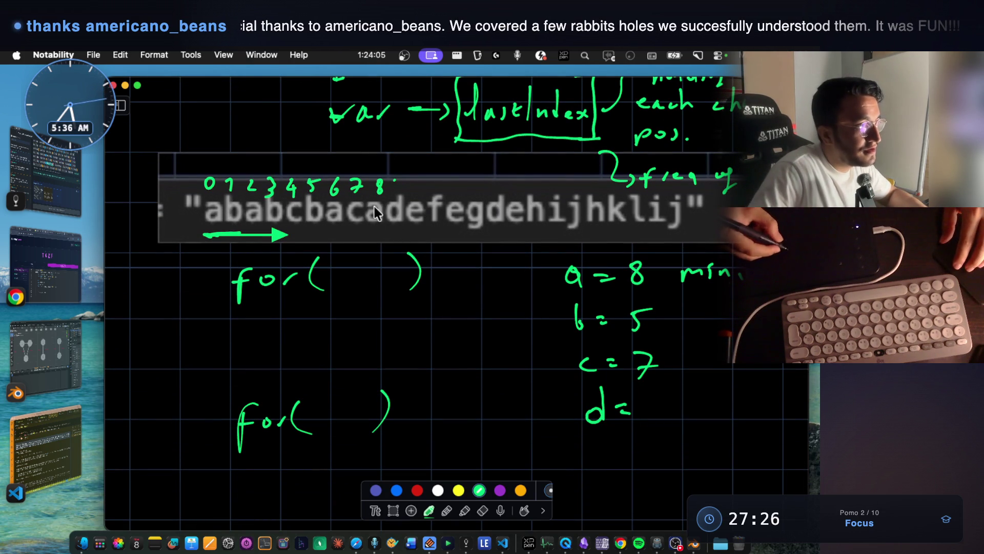
{"action": "left_click_drag", "start_coordinate": [403, 172], "coordinate": [408, 176]}
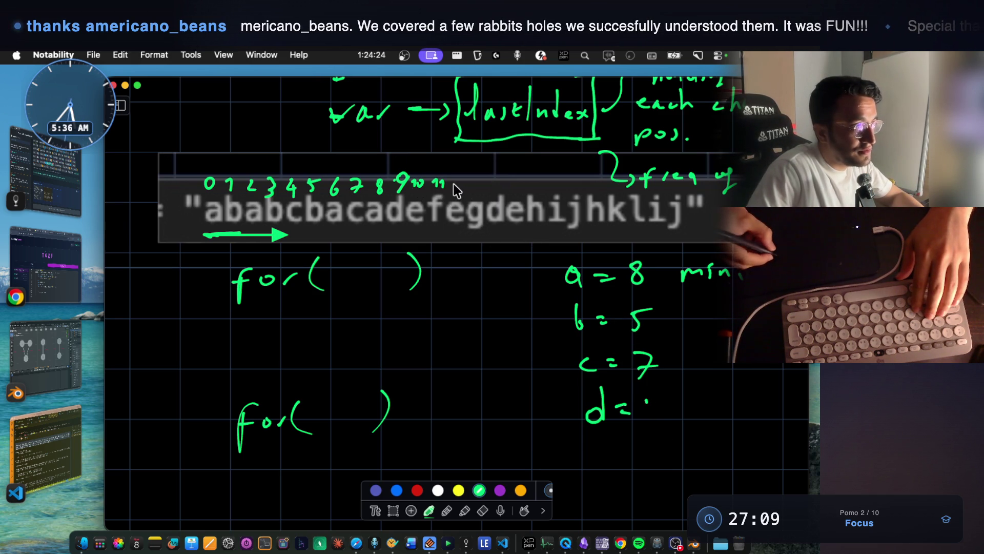
{"action": "mouse_move", "coordinate": [480, 180]}
{"action": "left_mouse_down"}
{"action": "mouse_move", "coordinate": [478, 189]}
{"action": "mouse_move", "coordinate": [509, 190]}
{"action": "left_mouse_up"}
{"action": "mouse_move", "coordinate": [647, 396]}
{"action": "left_mouse_down"}
{"action": "mouse_move", "coordinate": [648, 416]}
{"action": "mouse_move", "coordinate": [667, 408]}
{"action": "mouse_move", "coordinate": [675, 416]}
{"action": "left_mouse_up"}
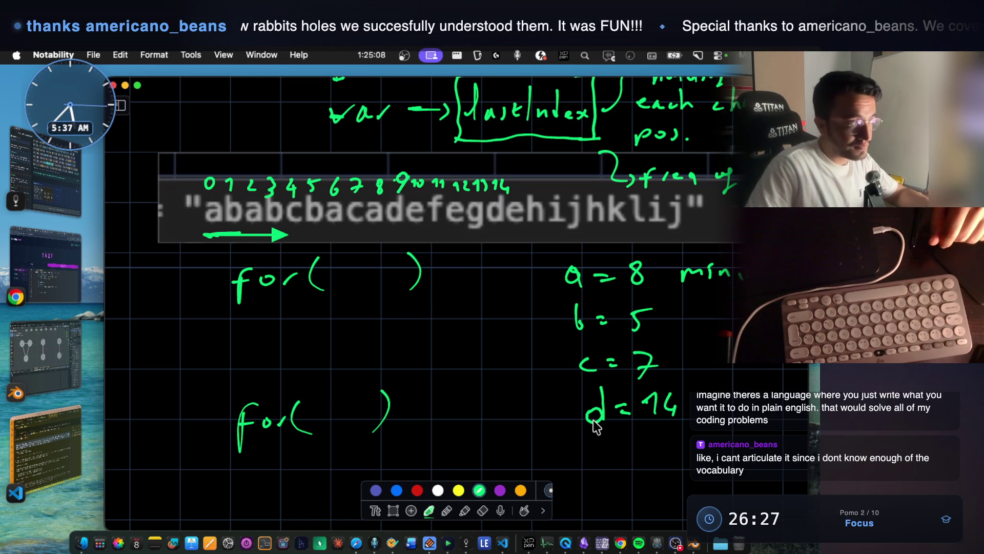
{"action": "left_click", "coordinate": [46, 264]}
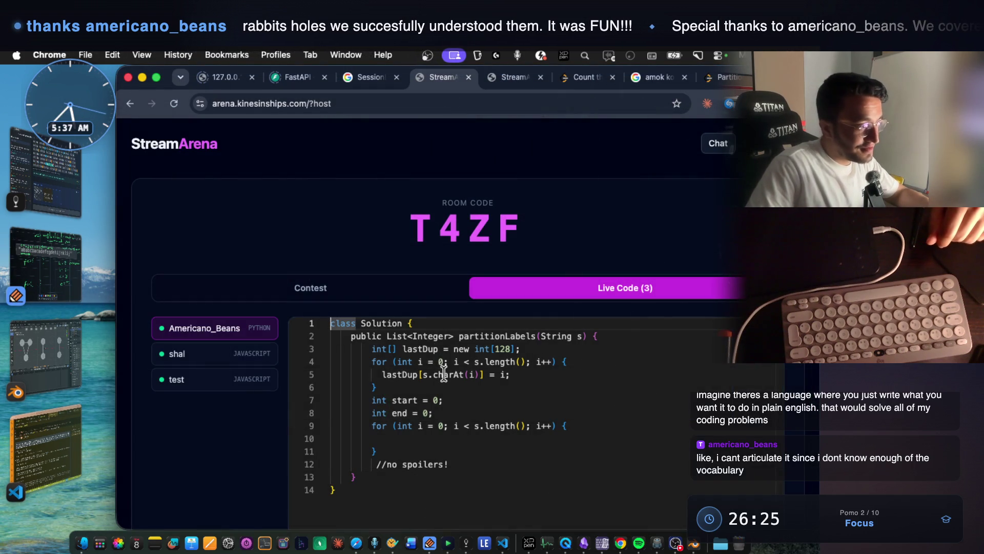
{"action": "mouse_move", "coordinate": [450, 474]}
{"action": "left_mouse_down"}
{"action": "mouse_move", "coordinate": [385, 361]}
{"action": "mouse_move", "coordinate": [361, 341]}
{"action": "left_mouse_up"}
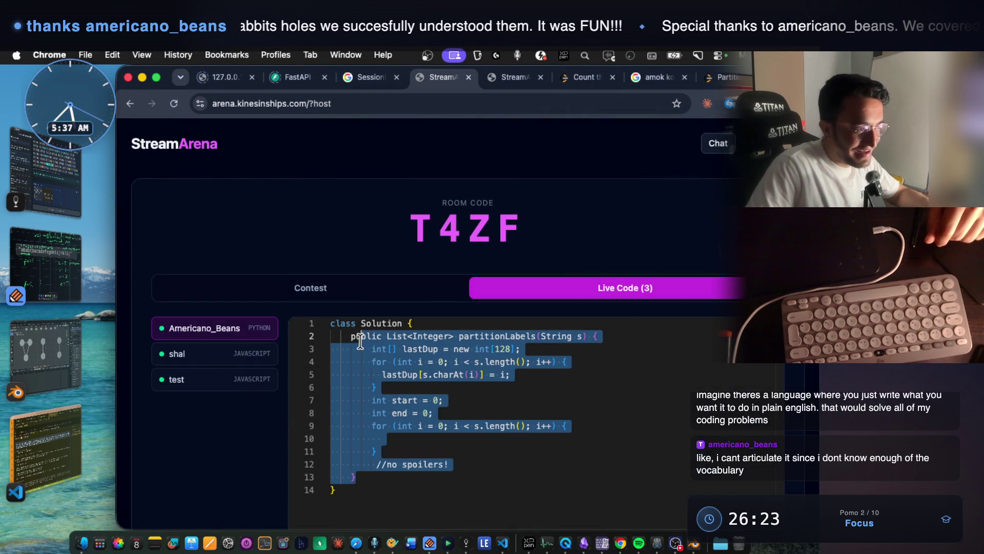
{"action": "left_click", "coordinate": [44, 248]}
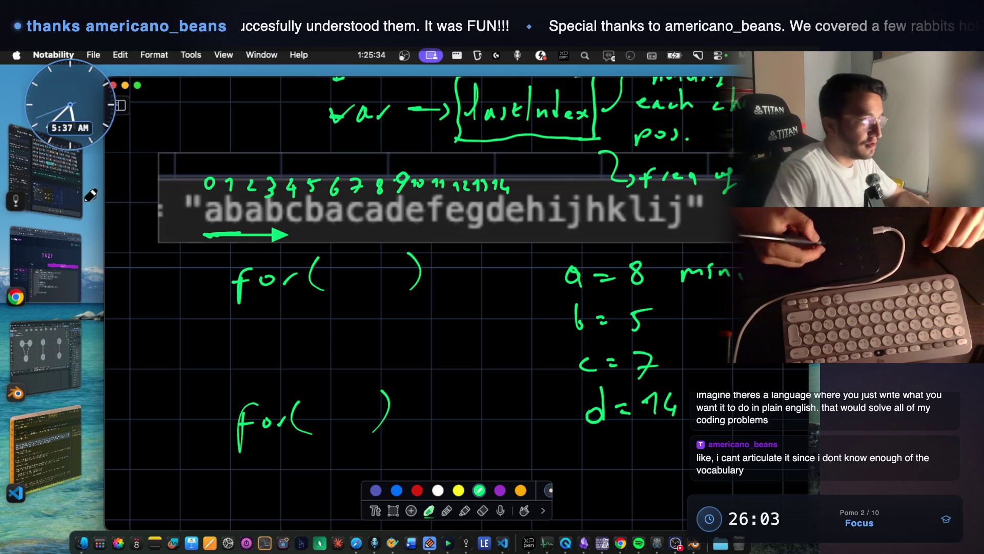
Write an underlined 'JMART' diagonally left of the string and add 'max' beside 'min'.
{"action": "left_click_drag", "start_coordinate": [122, 175], "coordinate": [209, 139]}
{"action": "left_click_drag", "start_coordinate": [123, 215], "coordinate": [213, 159]}
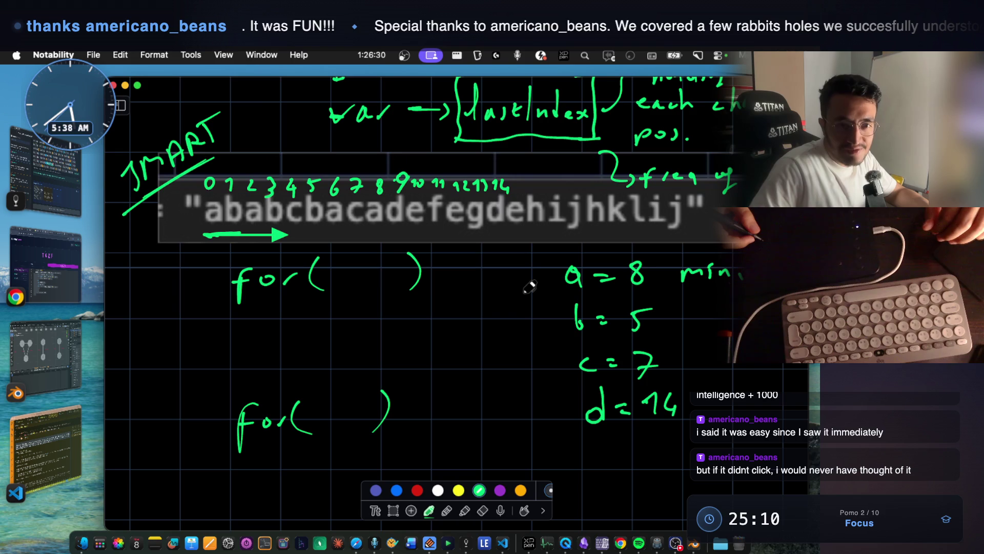
{"action": "scroll", "coordinate": [532, 268], "scroll_direction": "up", "scroll_amount": 2}
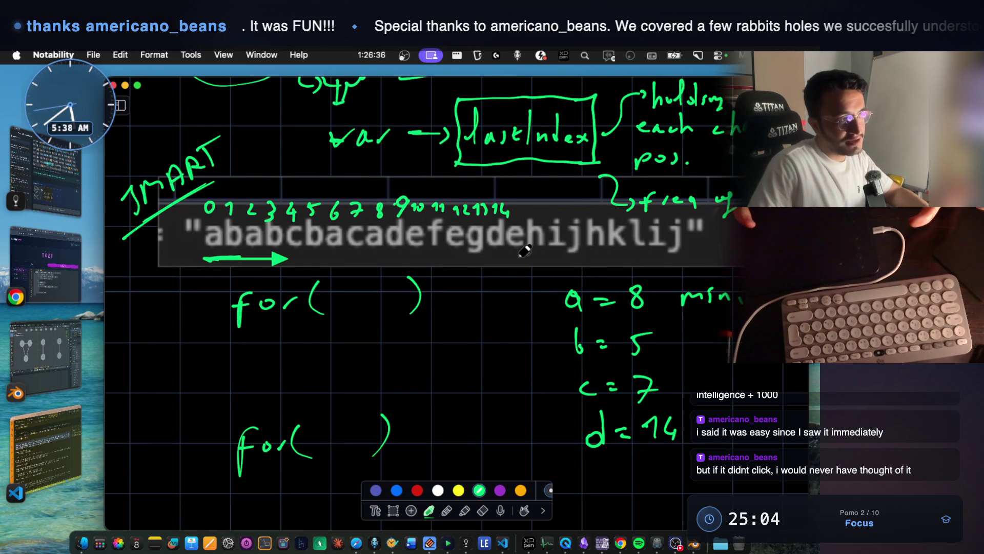
{"action": "scroll", "coordinate": [525, 251], "scroll_direction": "up", "scroll_amount": 5}
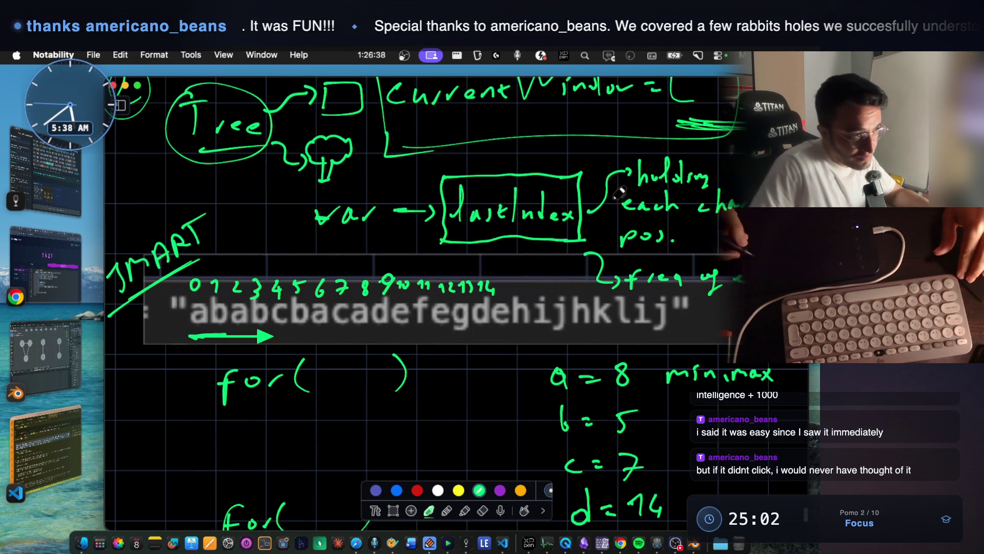
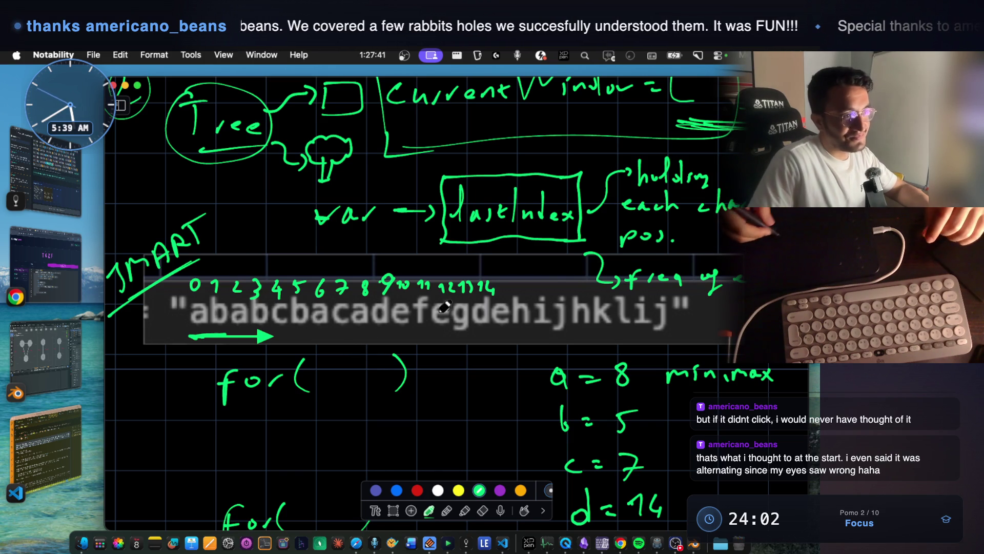
Screenshot the boxed lastIndex sketch and paste it as the Partition Labels mark's third image.
{"action": "key", "text": "super+shift+4"}
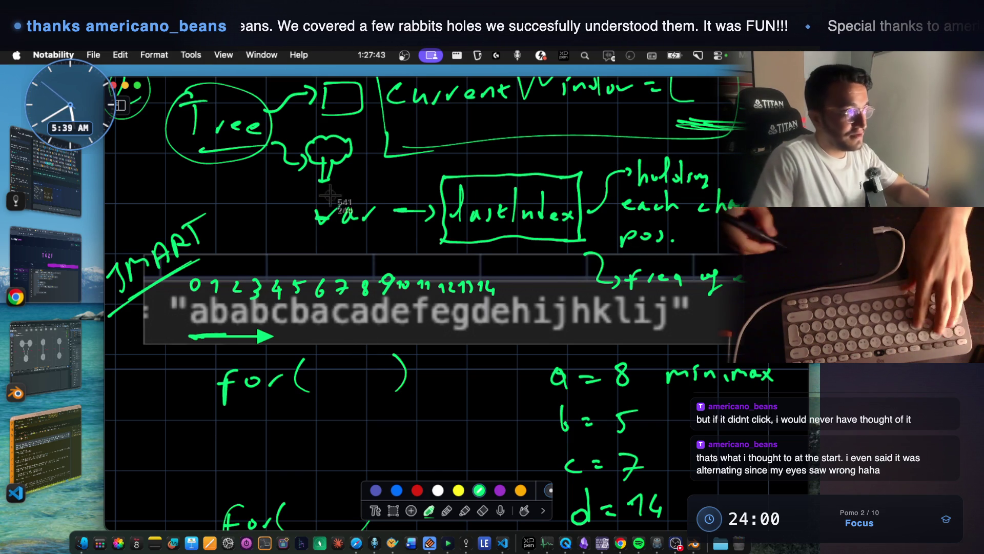
{"action": "left_click_drag", "start_coordinate": [310, 164], "coordinate": [745, 309]}
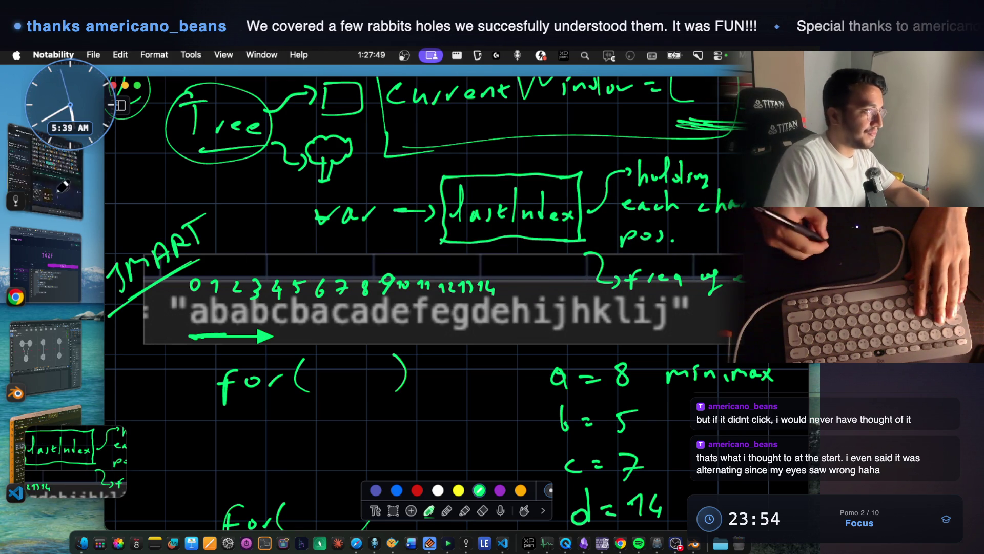
{"action": "key", "text": "super+Tab"}
{"action": "key", "text": "super+v"}
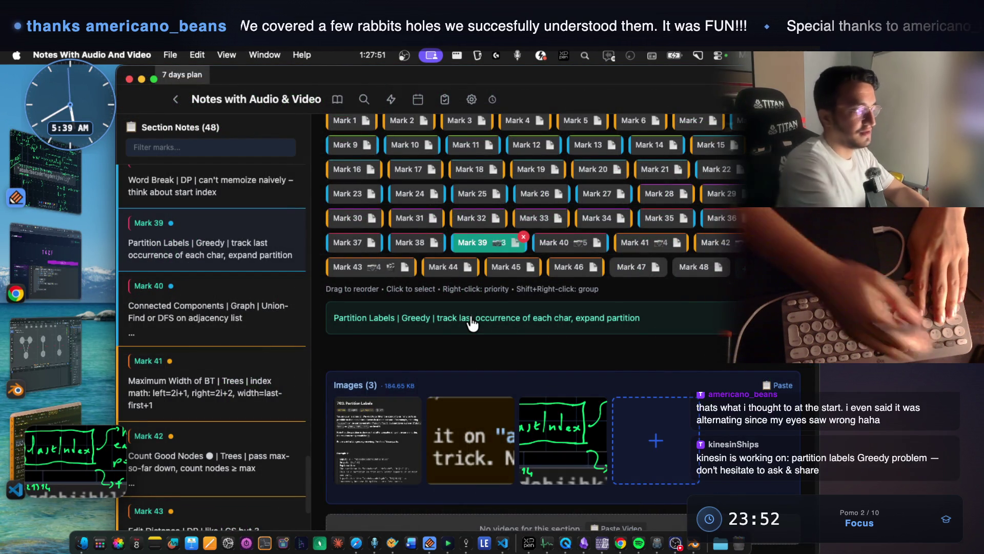
Caption the third image "these two are not GREEDY!!!" and save it.
{"action": "right_click", "coordinate": [590, 454]}
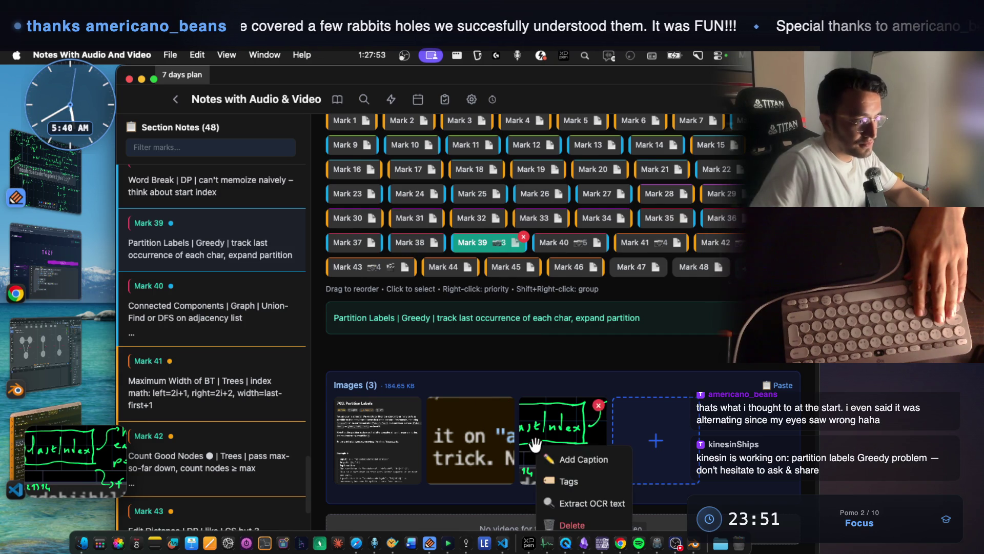
{"action": "left_click", "coordinate": [590, 457]}
{"action": "type", "text": "t"}
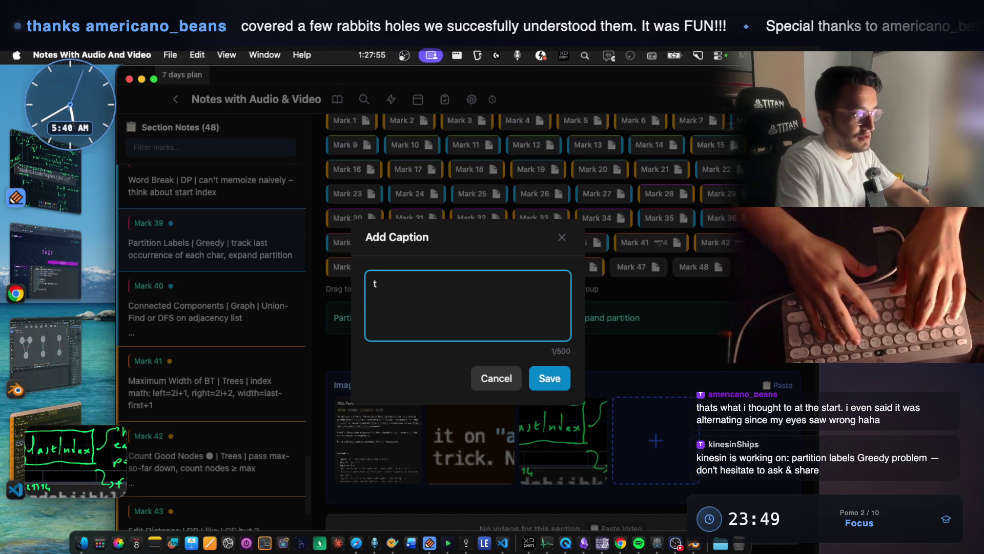
{"action": "type", "text": "hese tw"}
{"action": "type", "text": "o are no"}
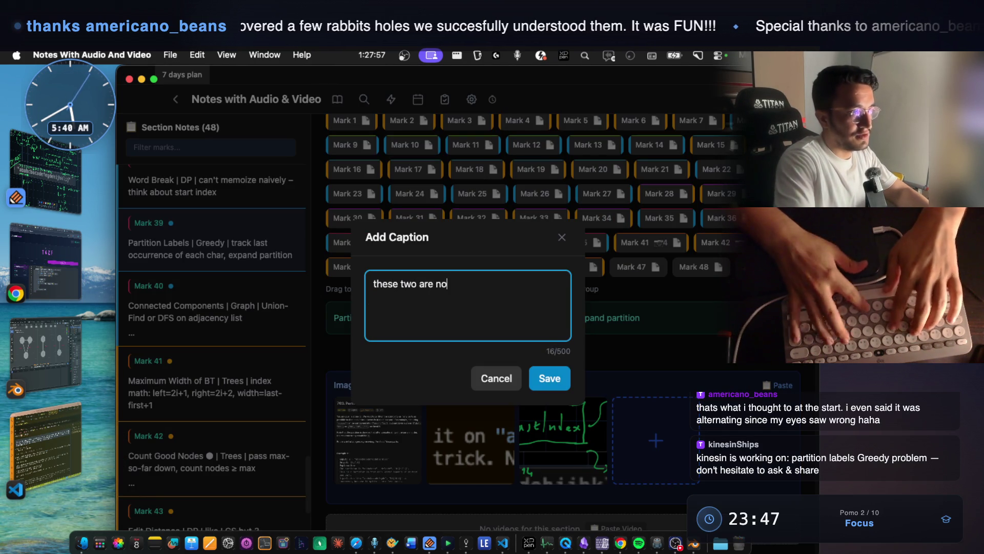
{"action": "type", "text": "t GREEDY!!!"}
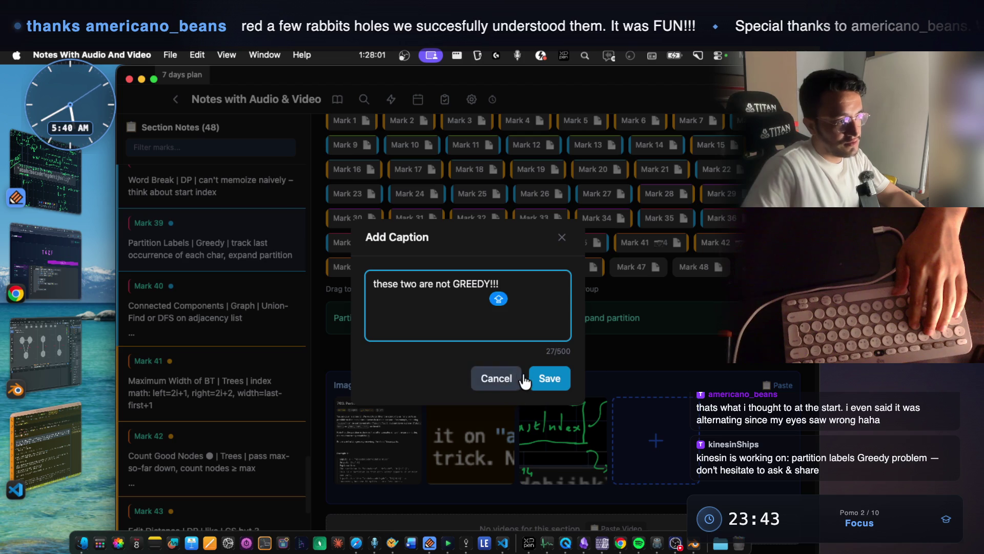
{"action": "left_click", "coordinate": [535, 380]}
Highlight 'track last occurrence' in the note, then select the lastDup declaration in StreamArena.
{"action": "left_click_drag", "start_coordinate": [438, 322], "coordinate": [647, 324]}
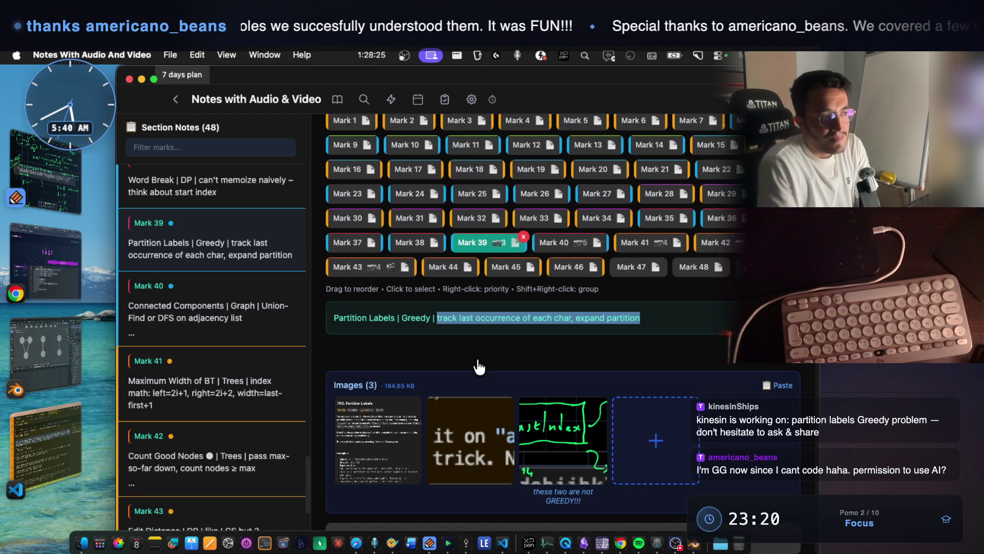
{"action": "left_click", "coordinate": [466, 323]}
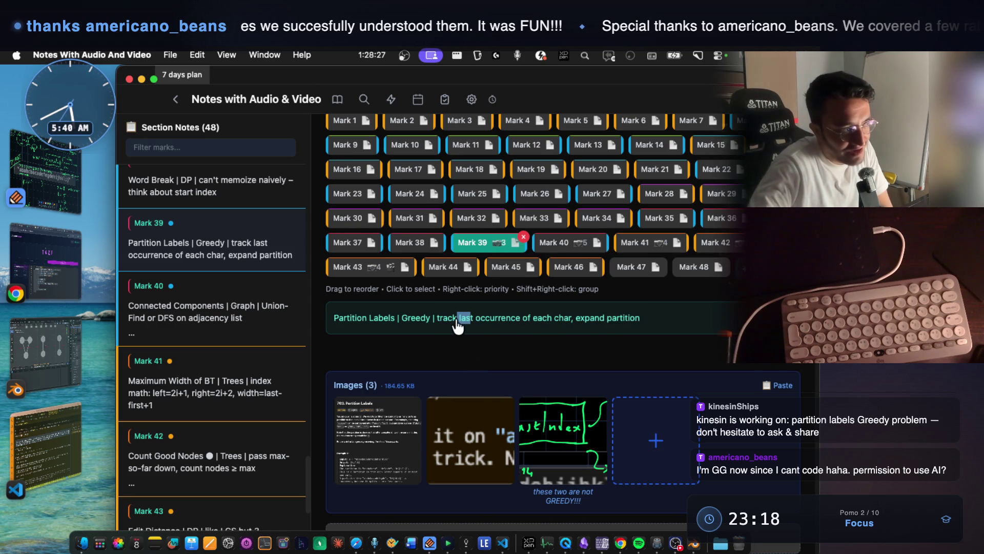
{"action": "left_click_drag", "start_coordinate": [523, 323], "coordinate": [434, 324]}
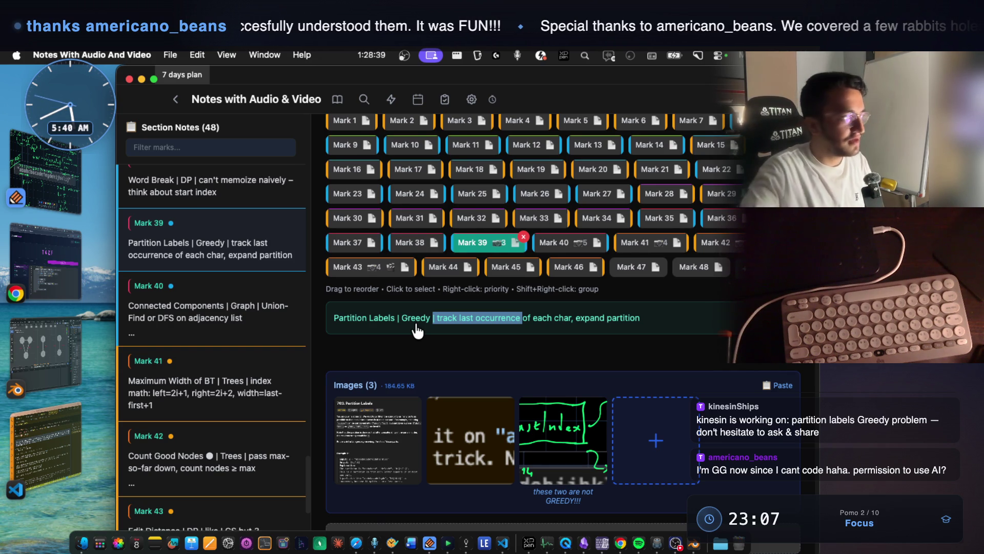
{"action": "left_click", "coordinate": [46, 261]}
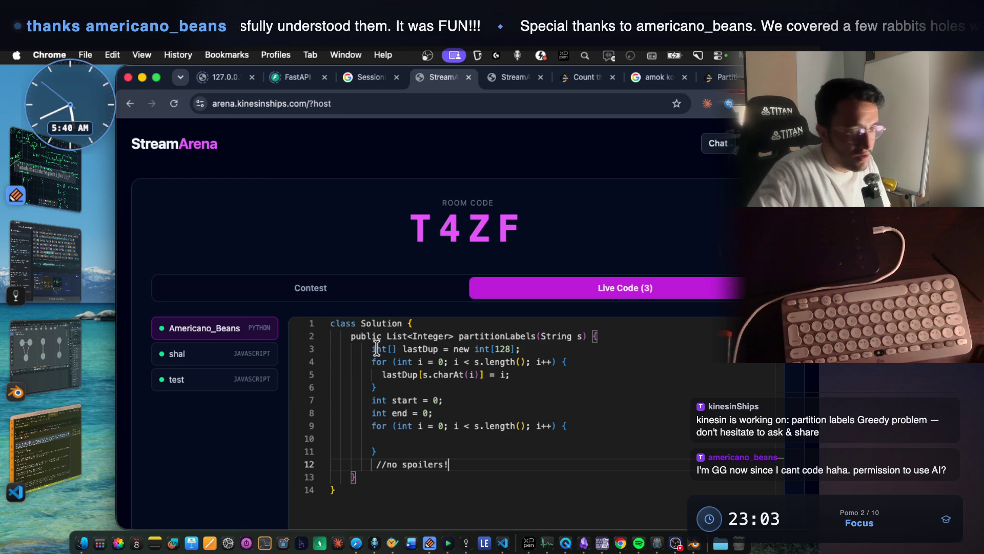
{"action": "left_click_drag", "start_coordinate": [368, 349], "coordinate": [389, 376]}
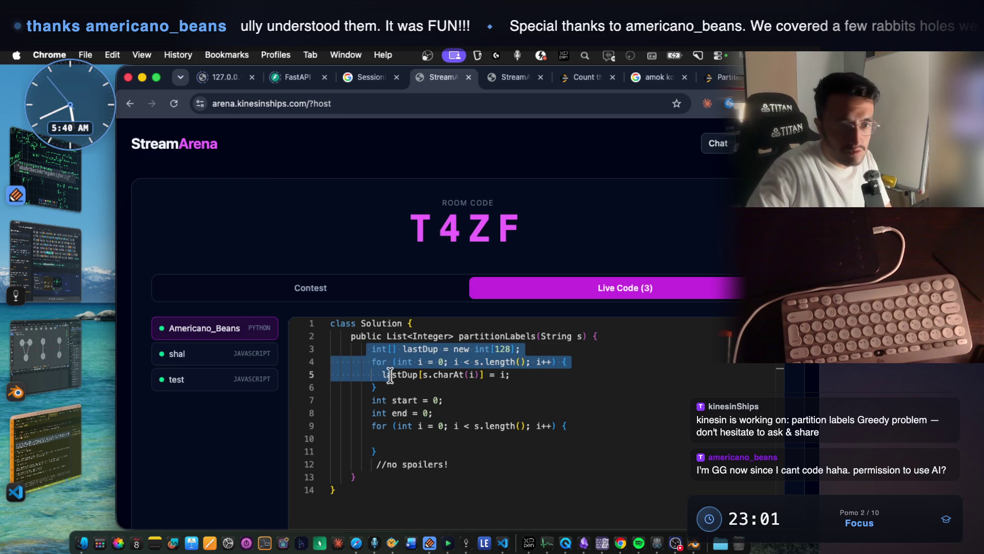
Inspect the lastDup uses, the first for-loop and the comments on lines 3–6.
{"action": "left_click", "coordinate": [425, 387]}
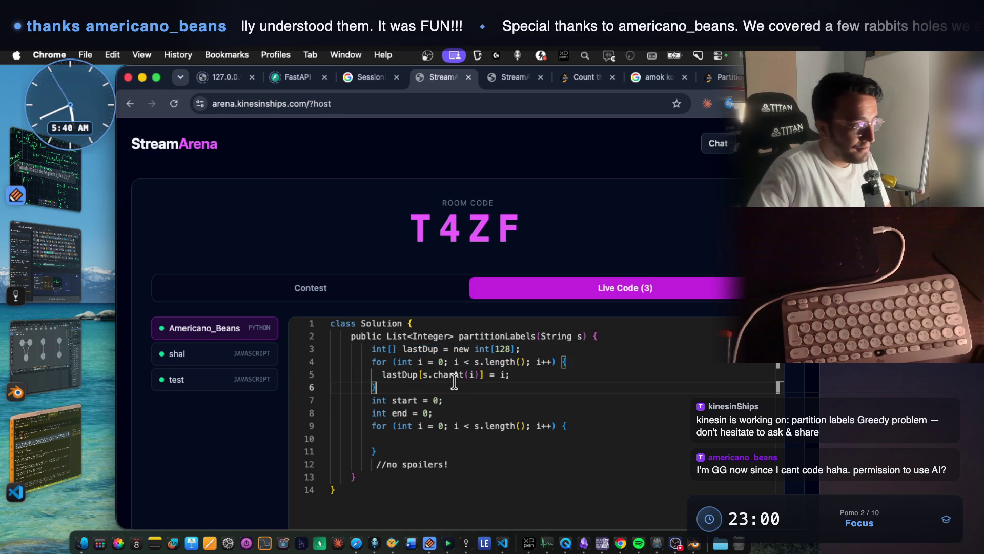
{"action": "left_click", "coordinate": [407, 375]}
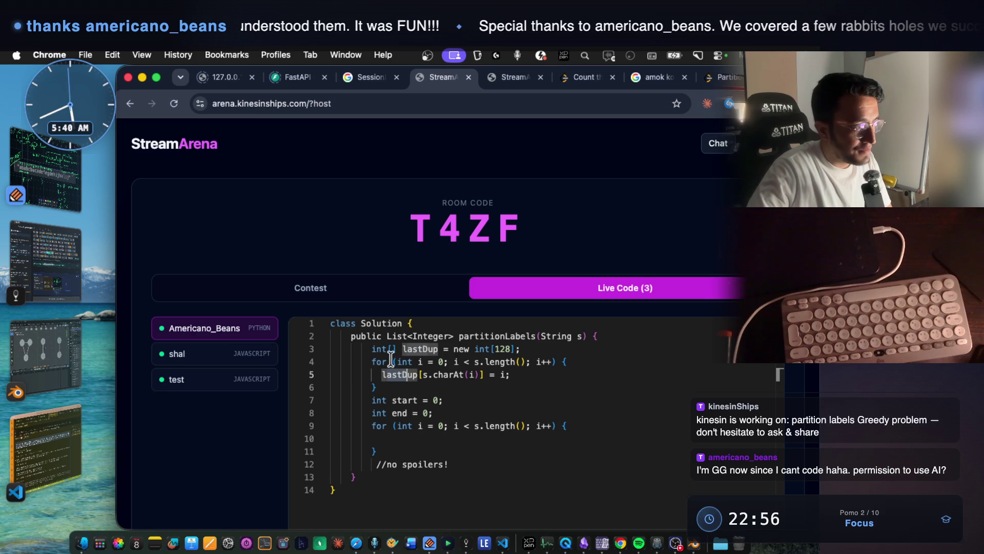
{"action": "mouse_move", "coordinate": [370, 361]}
{"action": "left_mouse_down"}
{"action": "mouse_move", "coordinate": [389, 374]}
{"action": "mouse_move", "coordinate": [378, 388]}
{"action": "left_mouse_up"}
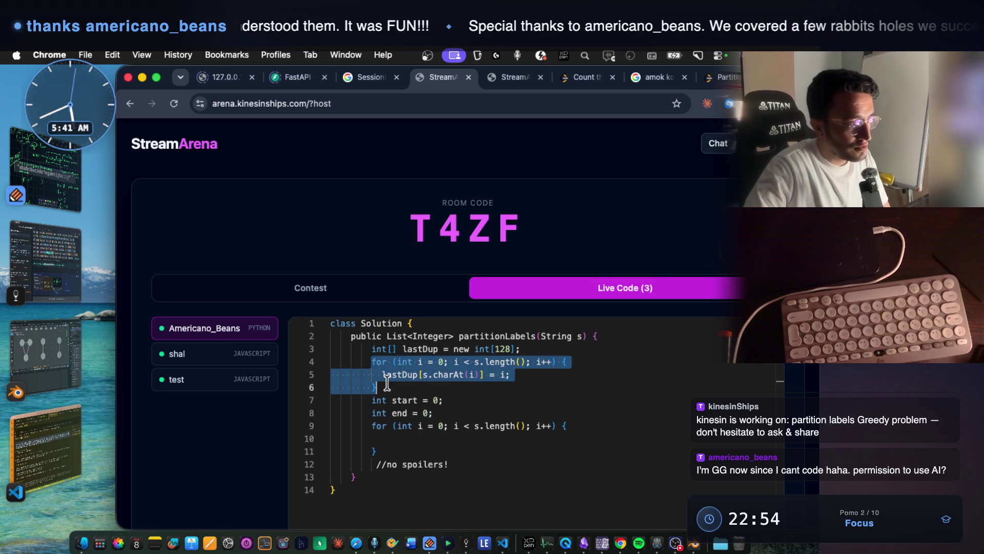
{"action": "left_click_drag", "start_coordinate": [511, 375], "coordinate": [380, 375]}
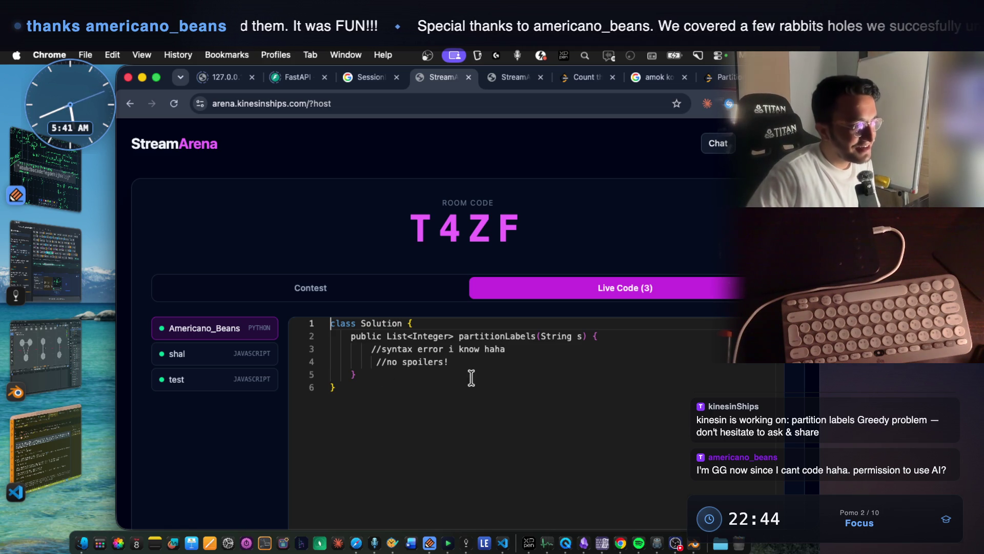
{"action": "left_click", "coordinate": [487, 367]}
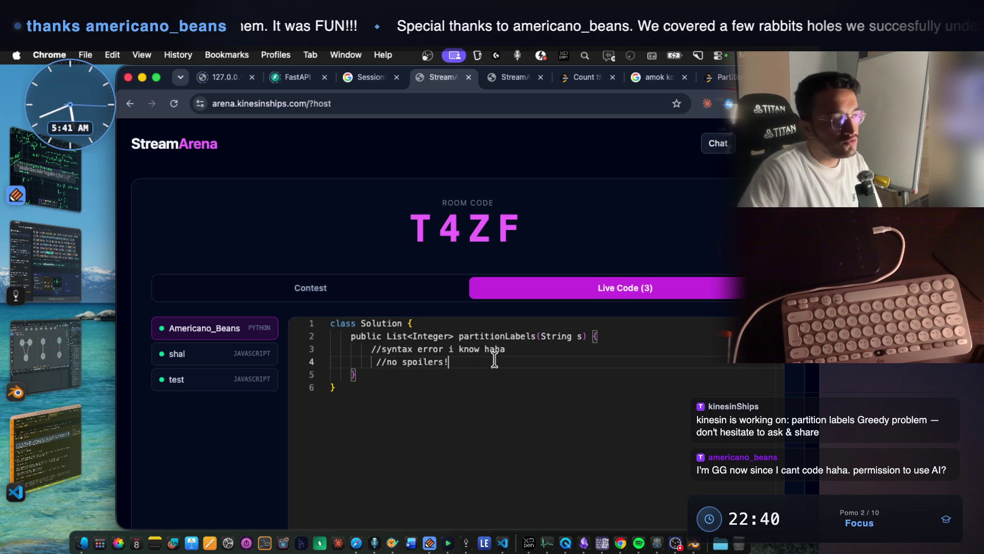
{"action": "left_click_drag", "start_coordinate": [504, 350], "coordinate": [373, 347]}
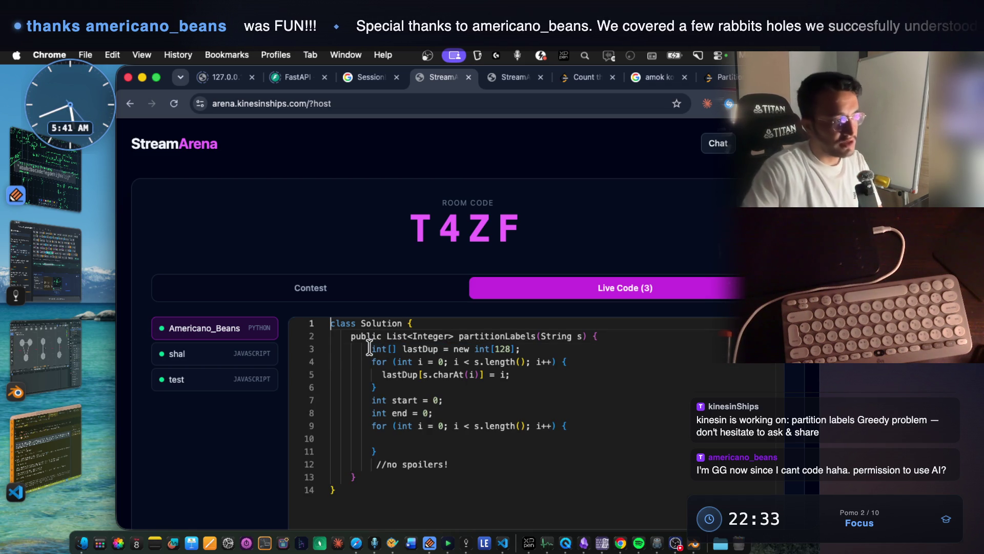
Check lastDup[s.charAt(i)] = i on line 5, retyping its i, then return to Notability.
{"action": "left_click_drag", "start_coordinate": [423, 374], "coordinate": [485, 376]}
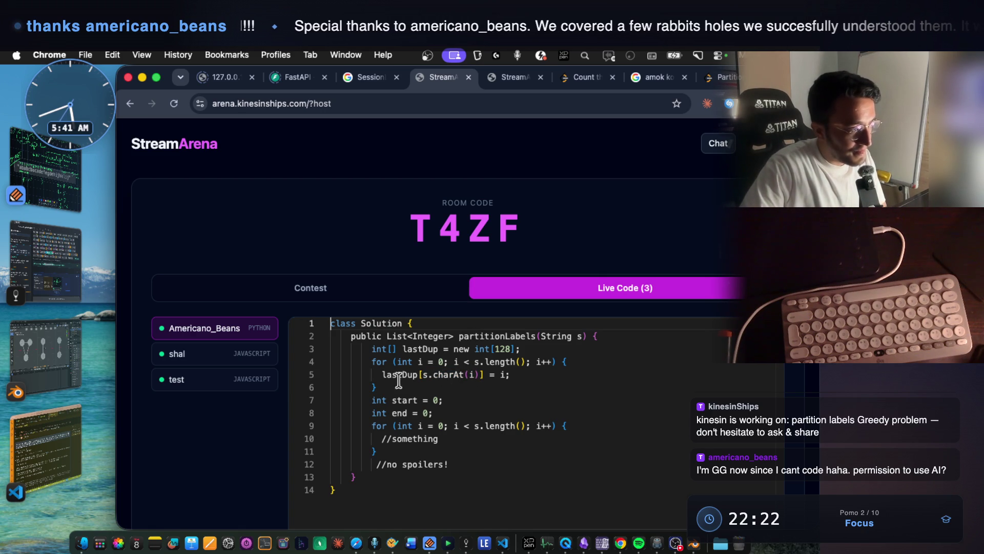
{"action": "left_click_drag", "start_coordinate": [422, 375], "coordinate": [477, 374]}
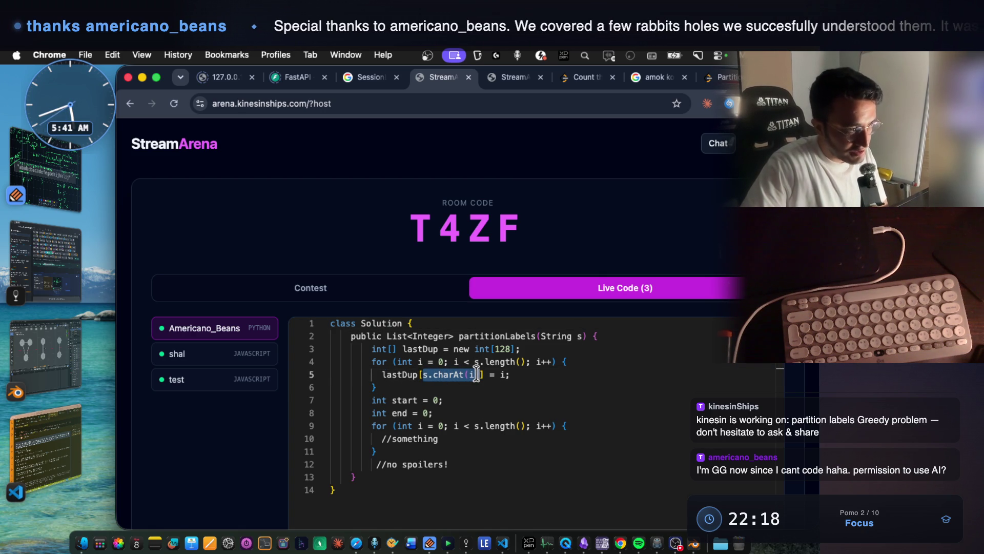
{"action": "triple_click", "coordinate": [474, 374]}
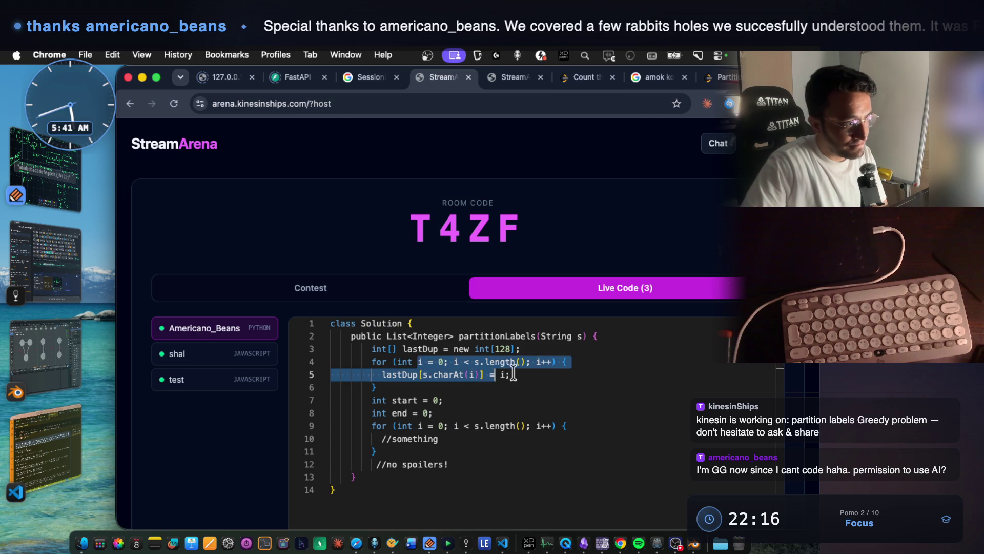
{"action": "left_click", "coordinate": [510, 375]}
{"action": "type", "text": "i"}
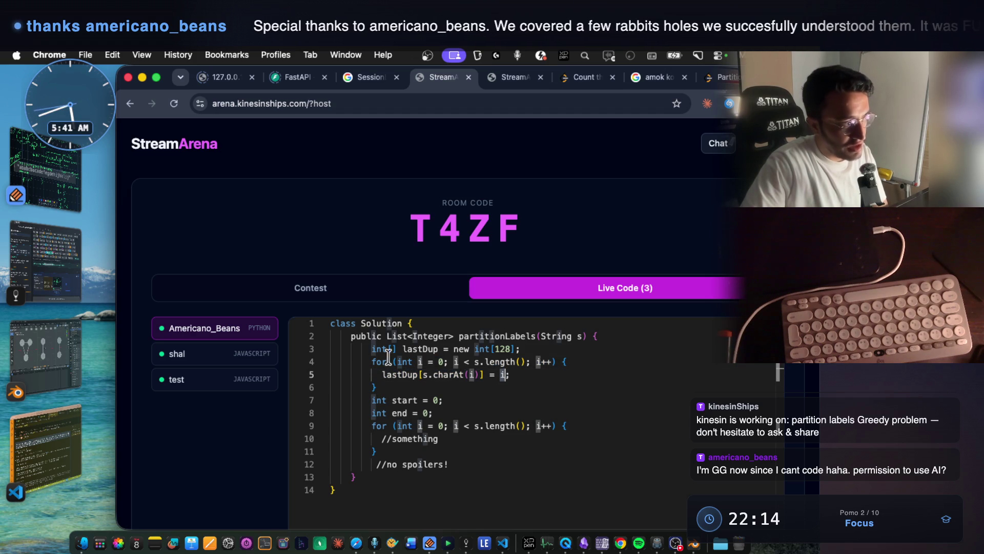
{"action": "left_click_drag", "start_coordinate": [370, 360], "coordinate": [383, 385]}
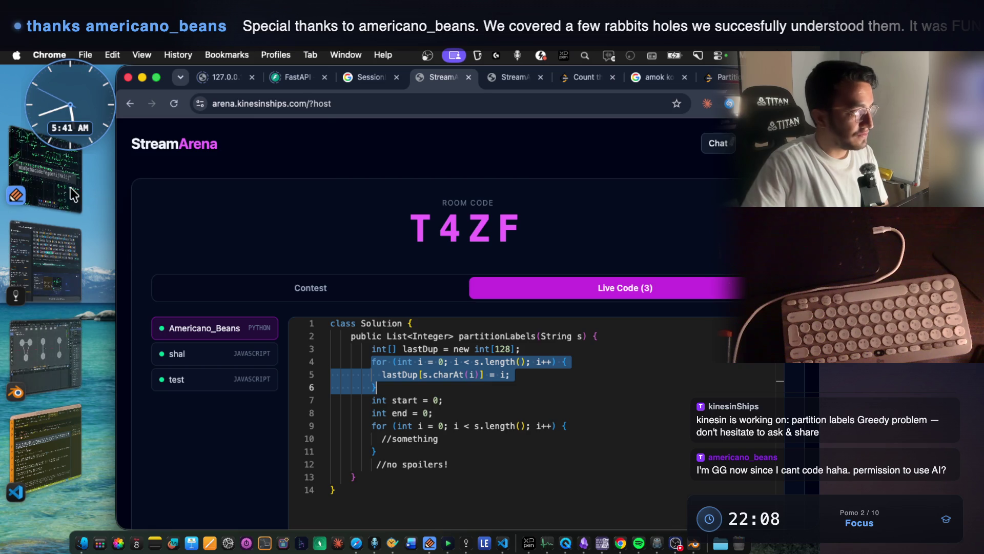
{"action": "left_click", "coordinate": [45, 169]}
Annotate the sketch: arrow a→b, circled 'window =8', underline under a = 8, bracket b through c.
{"action": "scroll", "coordinate": [491, 436], "scroll_direction": "down", "scroll_amount": 5}
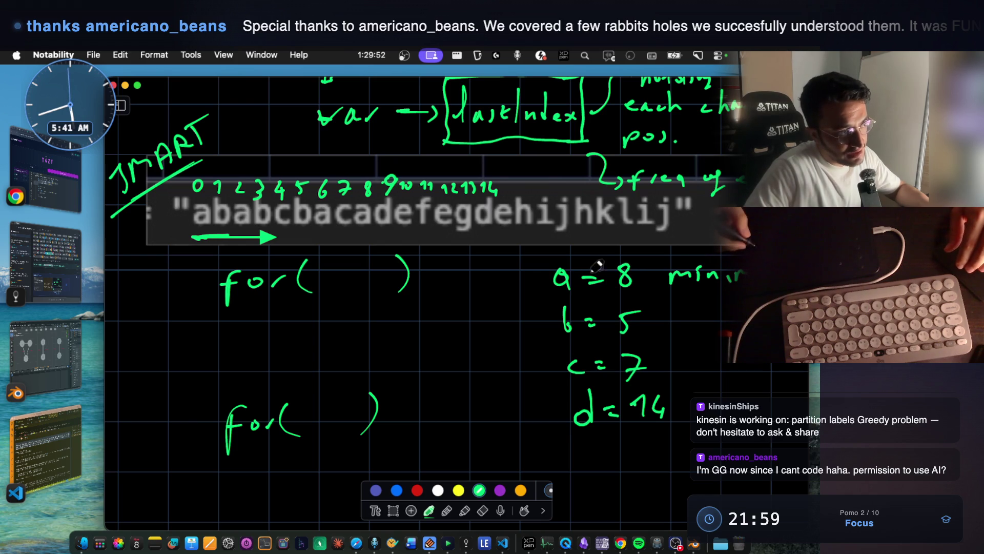
{"action": "mouse_move", "coordinate": [535, 278]}
{"action": "left_mouse_down"}
{"action": "mouse_move", "coordinate": [527, 308]}
{"action": "mouse_move", "coordinate": [544, 321]}
{"action": "mouse_move", "coordinate": [542, 310]}
{"action": "mouse_move", "coordinate": [533, 337]}
{"action": "left_mouse_up"}
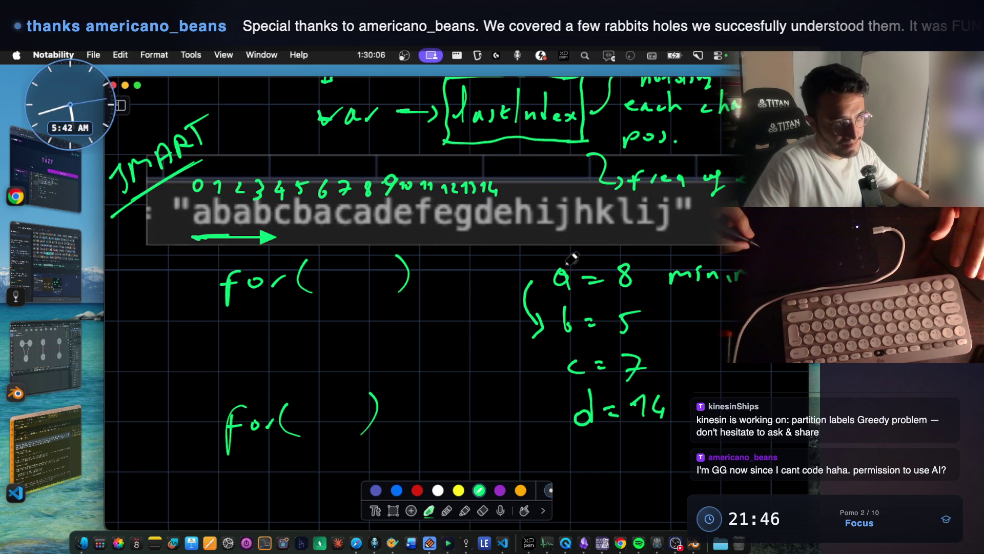
{"action": "left_click_drag", "start_coordinate": [490, 249], "coordinate": [566, 245]}
{"action": "left_click_drag", "start_coordinate": [507, 231], "coordinate": [533, 223]}
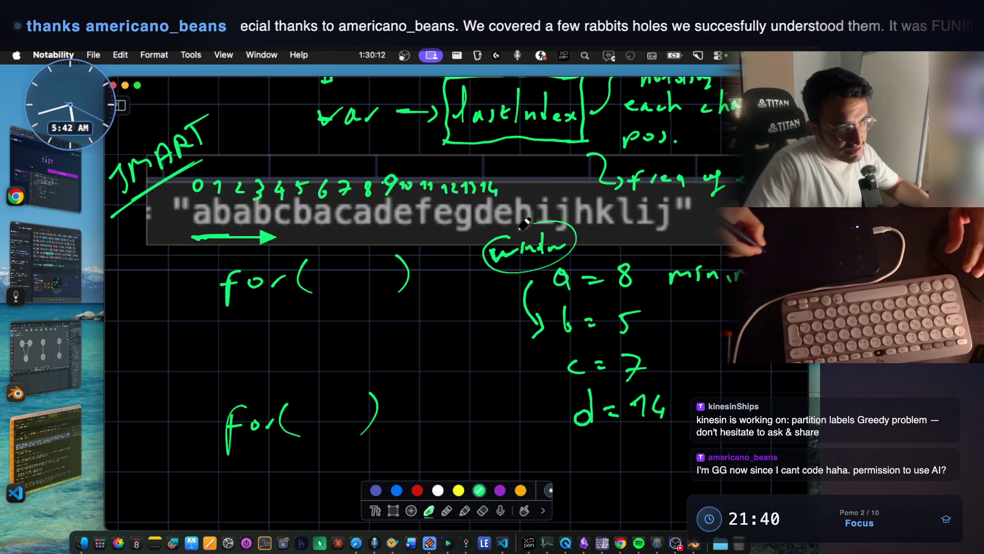
{"action": "left_click_drag", "start_coordinate": [577, 293], "coordinate": [626, 293]}
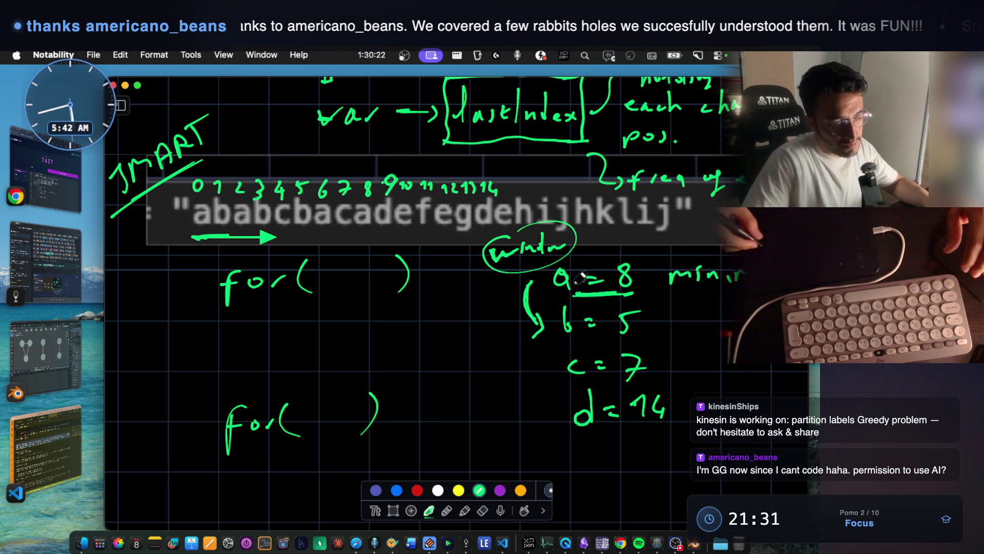
{"action": "left_click_drag", "start_coordinate": [580, 243], "coordinate": [592, 242]}
{"action": "left_click_drag", "start_coordinate": [581, 249], "coordinate": [603, 233]}
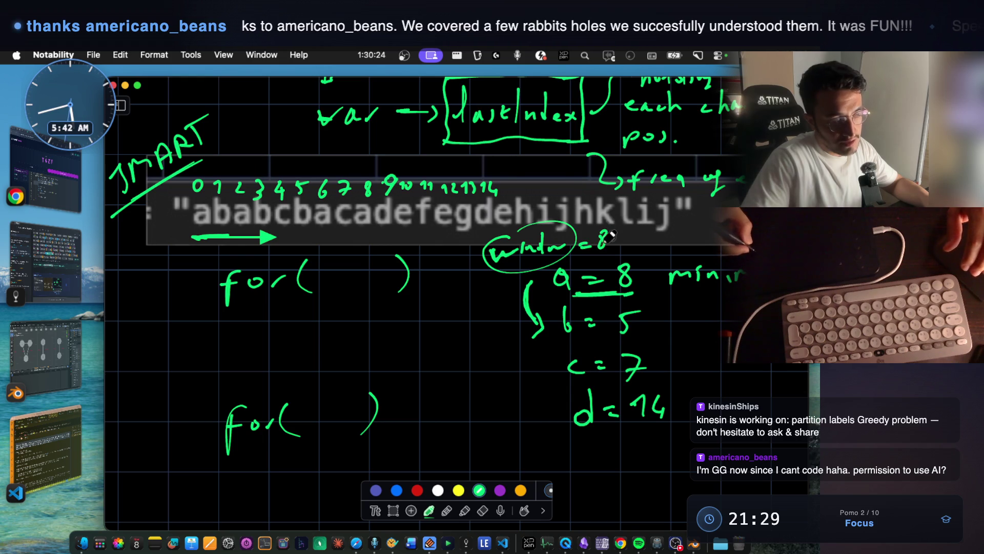
{"action": "left_click_drag", "start_coordinate": [539, 328], "coordinate": [559, 376]}
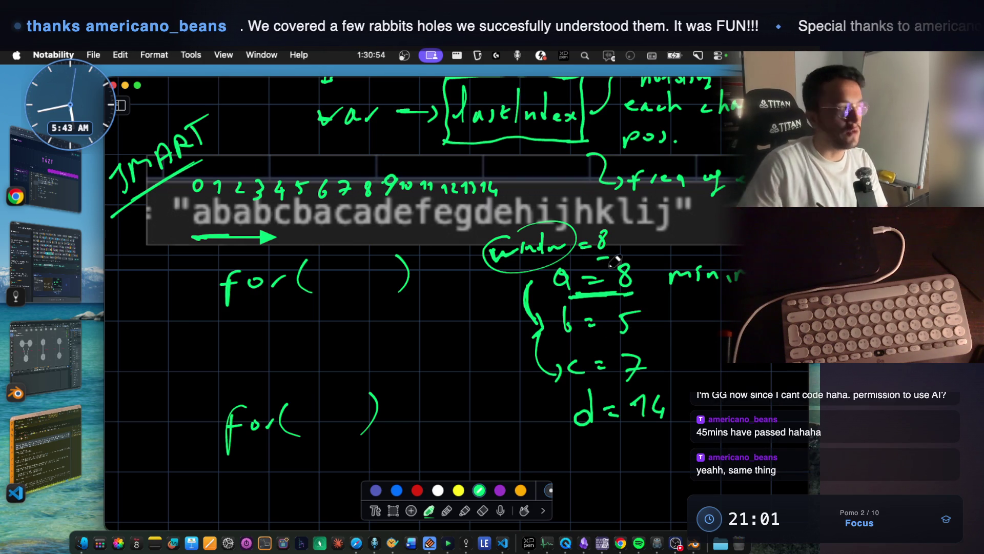
{"action": "left_click", "coordinate": [85, 199]}
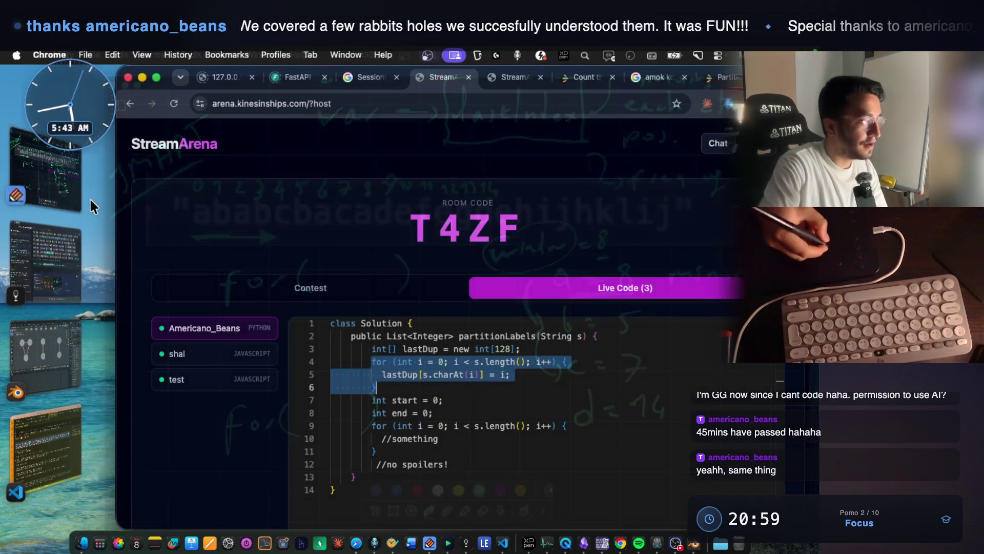
Highlight the start/end lines, the lastDup loop and the unfinished second for loop.
{"action": "mouse_move", "coordinate": [372, 400]}
{"action": "left_mouse_down"}
{"action": "mouse_move", "coordinate": [433, 405]}
{"action": "mouse_move", "coordinate": [430, 413]}
{"action": "left_mouse_up"}
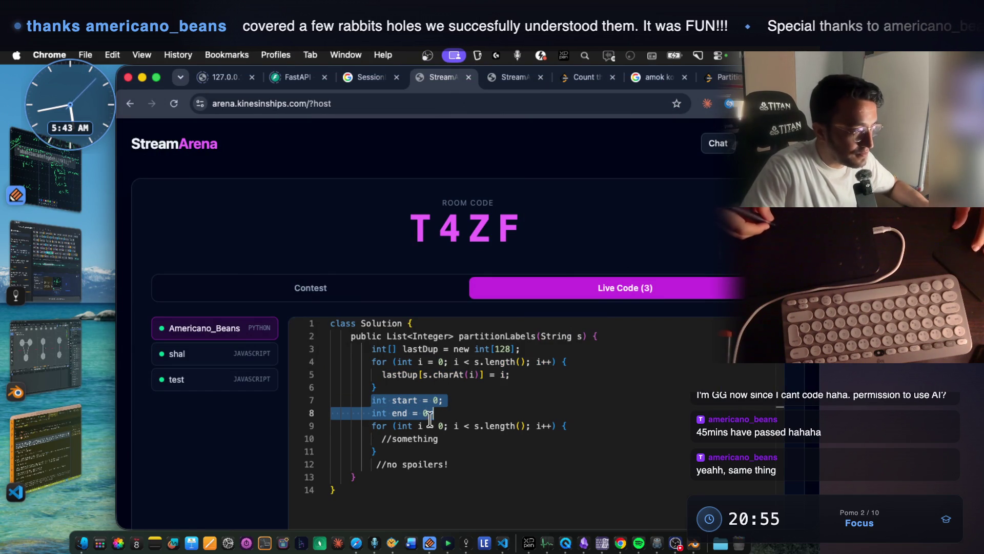
{"action": "mouse_move", "coordinate": [367, 426]}
{"action": "left_mouse_down"}
{"action": "mouse_move", "coordinate": [418, 427]}
{"action": "mouse_move", "coordinate": [427, 443]}
{"action": "left_mouse_up"}
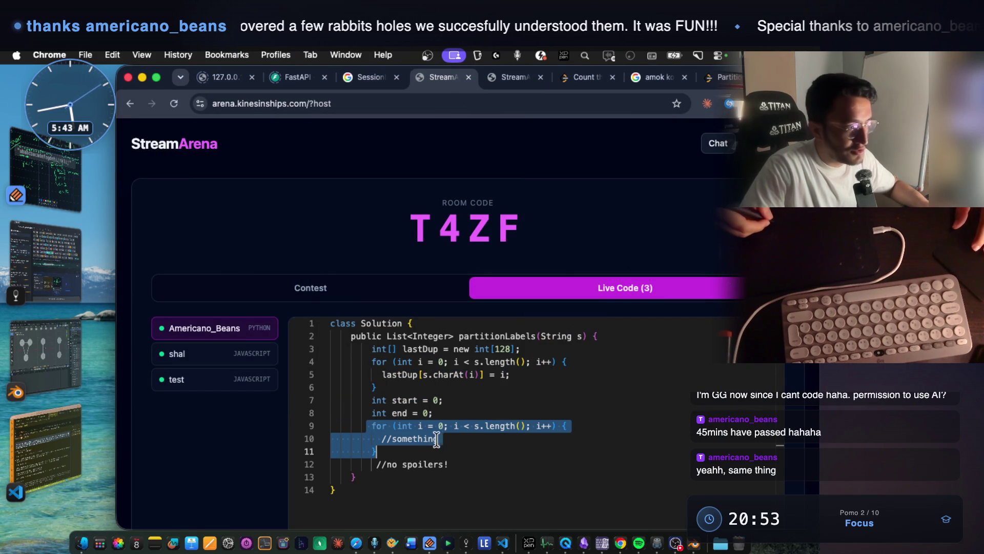
{"action": "left_click", "coordinate": [367, 361]}
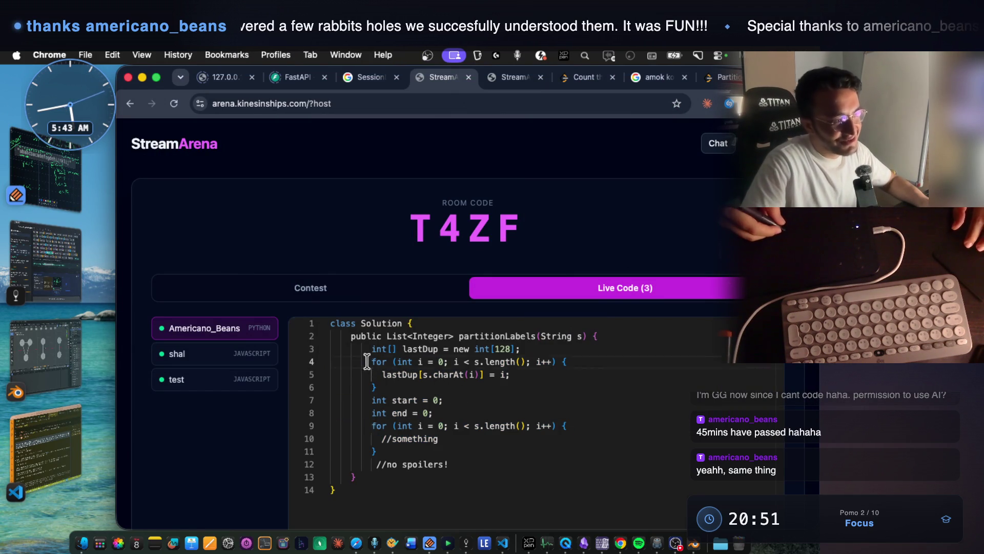
{"action": "left_click_drag", "start_coordinate": [367, 362], "coordinate": [394, 386]}
{"action": "left_click_drag", "start_coordinate": [370, 425], "coordinate": [378, 451]}
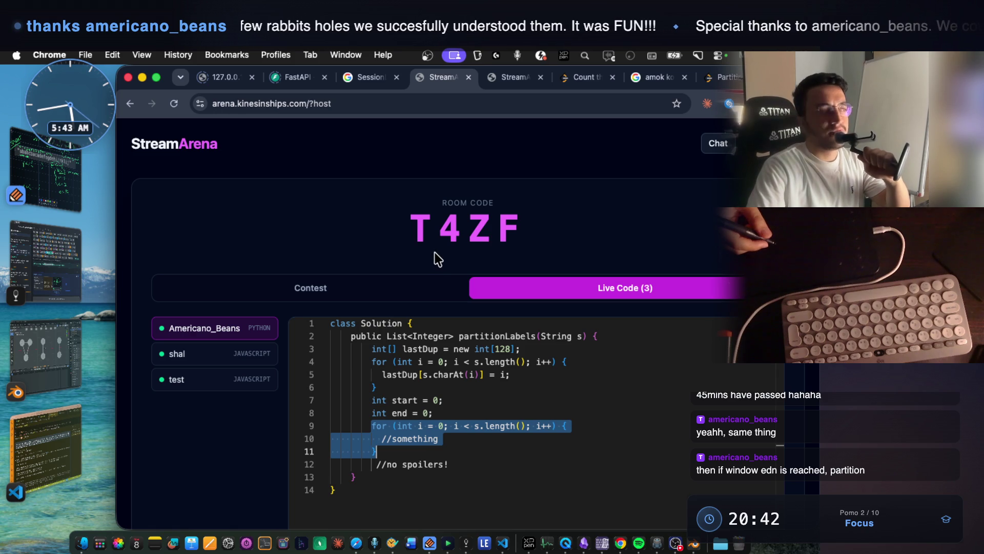
{"action": "left_click", "coordinate": [59, 187]}
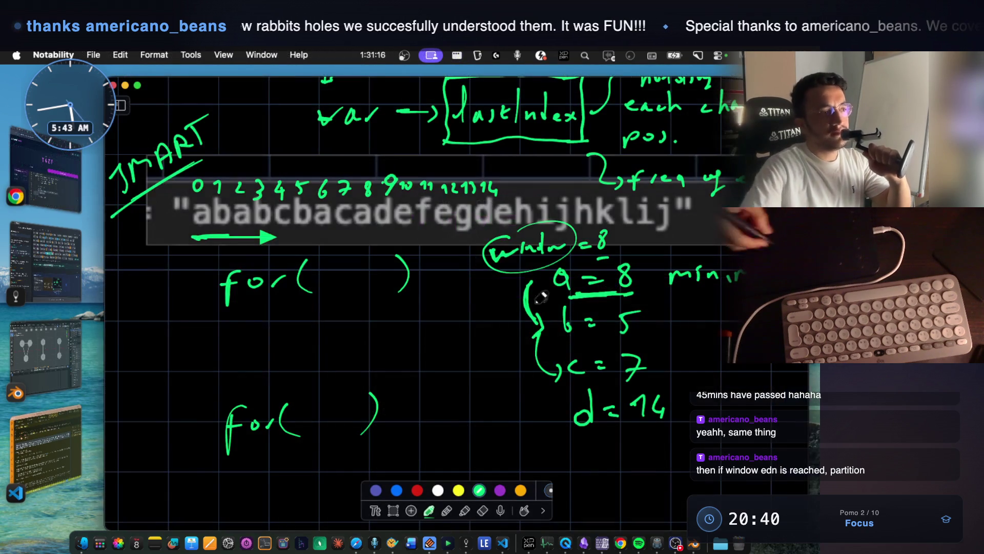
Circle d = 14 and a = 8, and draw arrows for( )→window and a = 8→d = 14.
{"action": "mouse_move", "coordinate": [547, 413]}
{"action": "left_mouse_down"}
{"action": "mouse_move", "coordinate": [687, 428]}
{"action": "mouse_move", "coordinate": [638, 385]}
{"action": "left_mouse_up"}
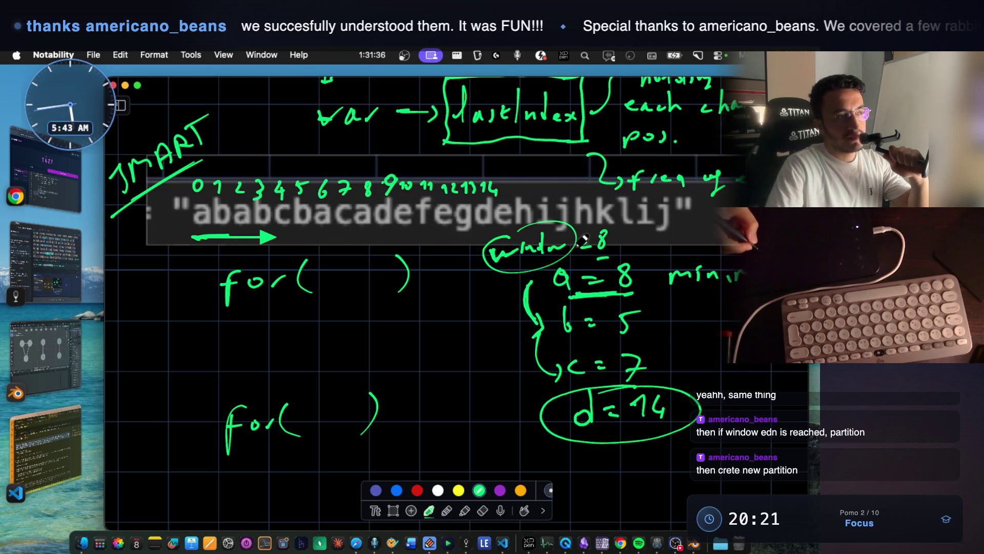
{"action": "mouse_move", "coordinate": [436, 294]}
{"action": "left_mouse_down"}
{"action": "mouse_move", "coordinate": [480, 275]}
{"action": "mouse_move", "coordinate": [478, 285]}
{"action": "left_mouse_up"}
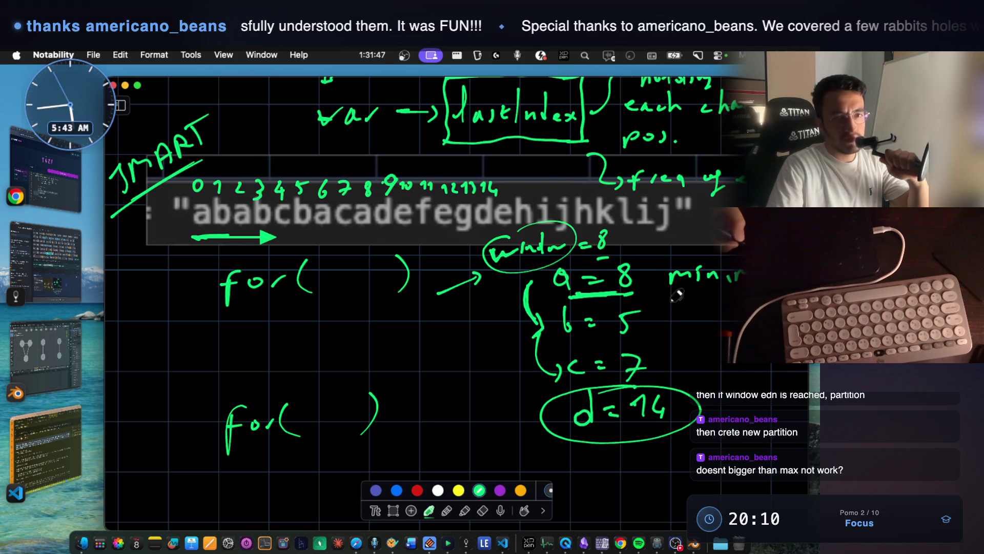
{"action": "mouse_move", "coordinate": [590, 256]}
{"action": "left_mouse_down"}
{"action": "mouse_move", "coordinate": [643, 275]}
{"action": "mouse_move", "coordinate": [595, 264]}
{"action": "left_mouse_up"}
{"action": "mouse_move", "coordinate": [649, 286]}
{"action": "left_mouse_down"}
{"action": "mouse_move", "coordinate": [675, 306]}
{"action": "mouse_move", "coordinate": [686, 380]}
{"action": "mouse_move", "coordinate": [699, 374]}
{"action": "left_mouse_up"}
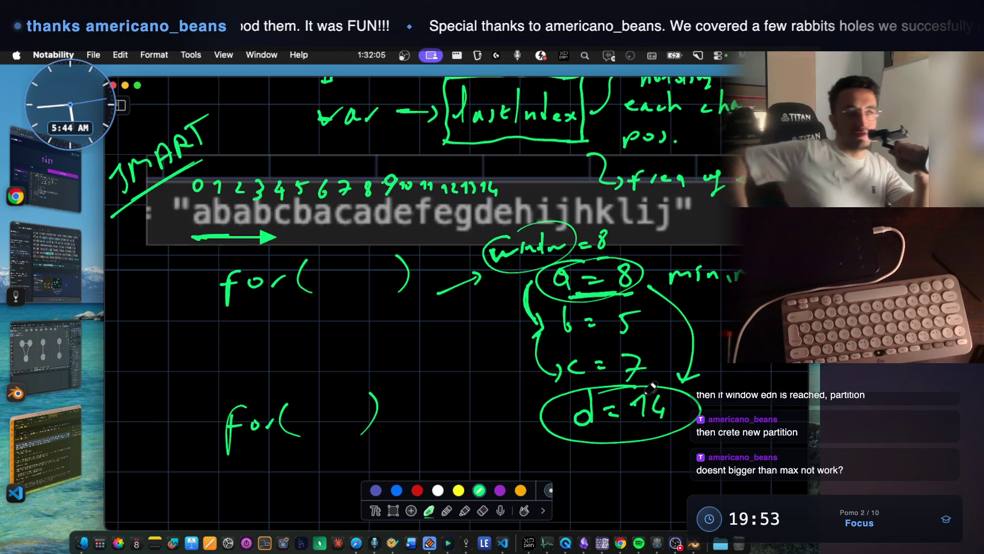
{"action": "left_click", "coordinate": [46, 262]}
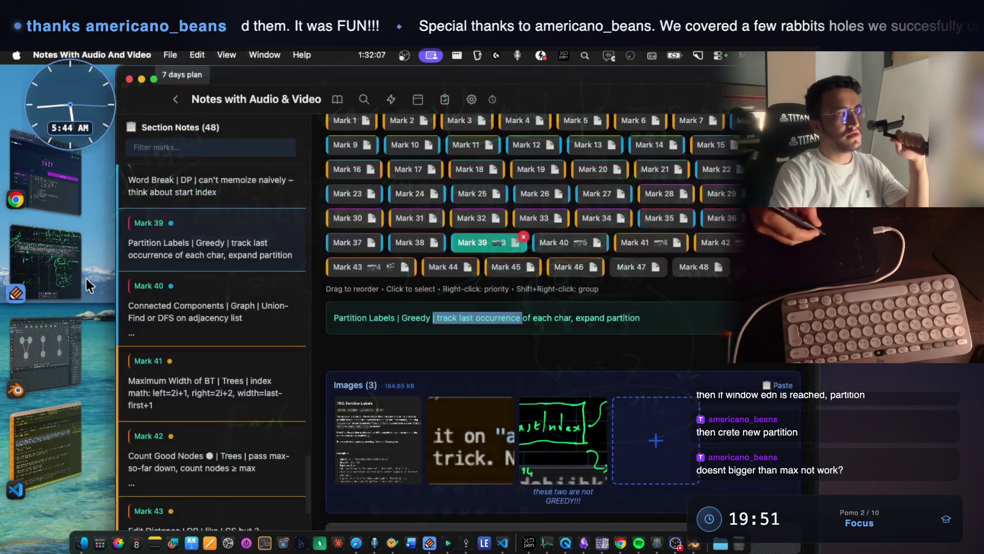
Pass through VS Code back to the StreamArena editor, caret after int end = 0.
{"action": "left_click", "coordinate": [60, 405]}
{"action": "left_click", "coordinate": [57, 182]}
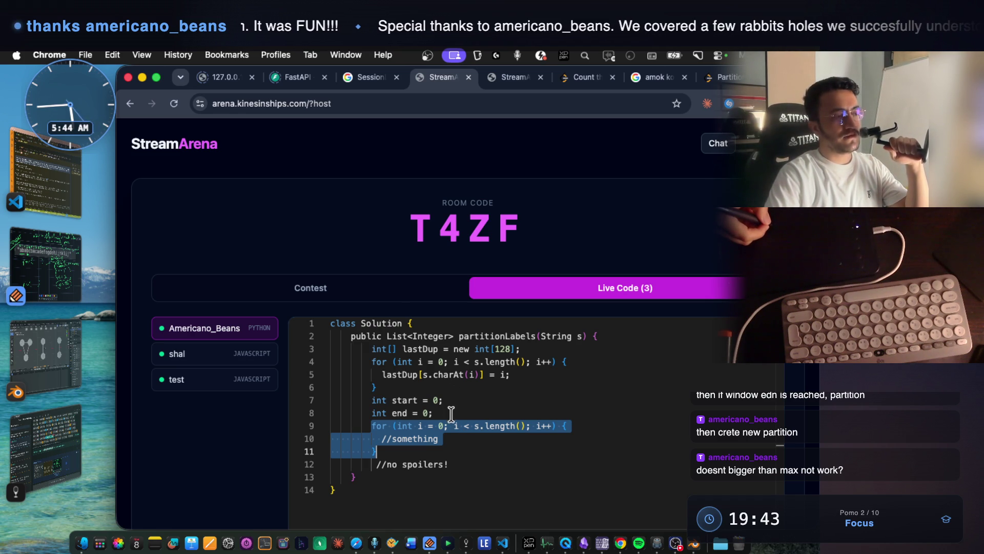
{"action": "left_click", "coordinate": [449, 413]}
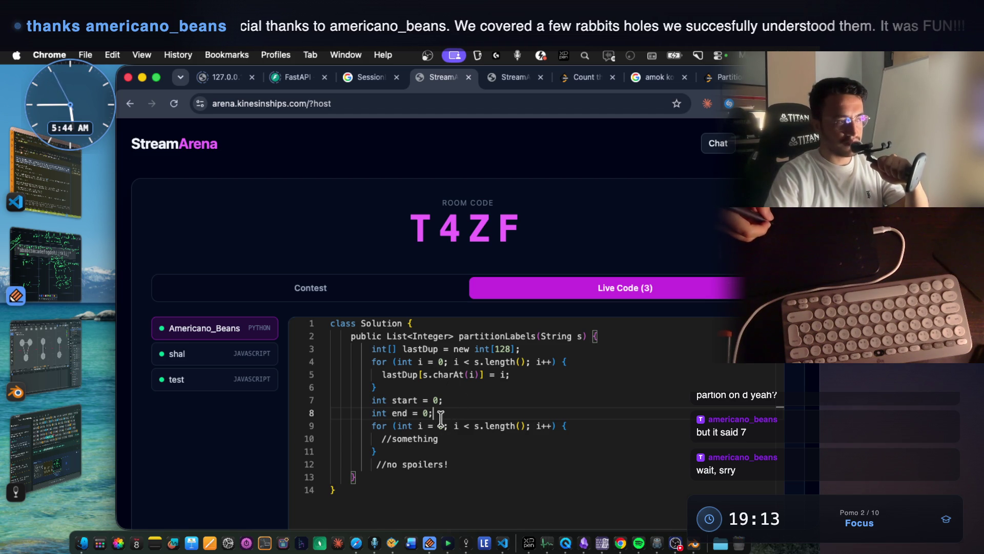
{"action": "left_click_drag", "start_coordinate": [435, 413], "coordinate": [371, 413]}
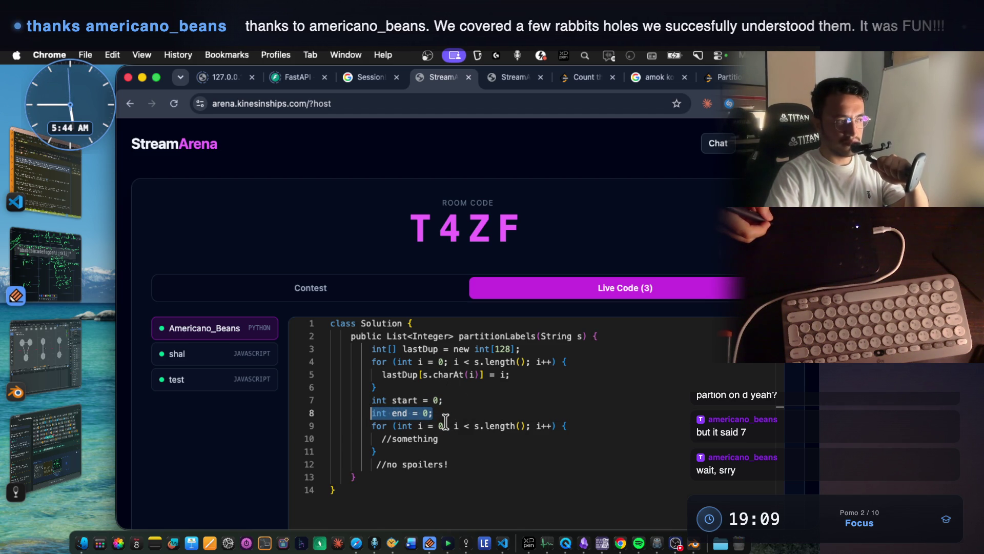
{"action": "left_click", "coordinate": [441, 410]}
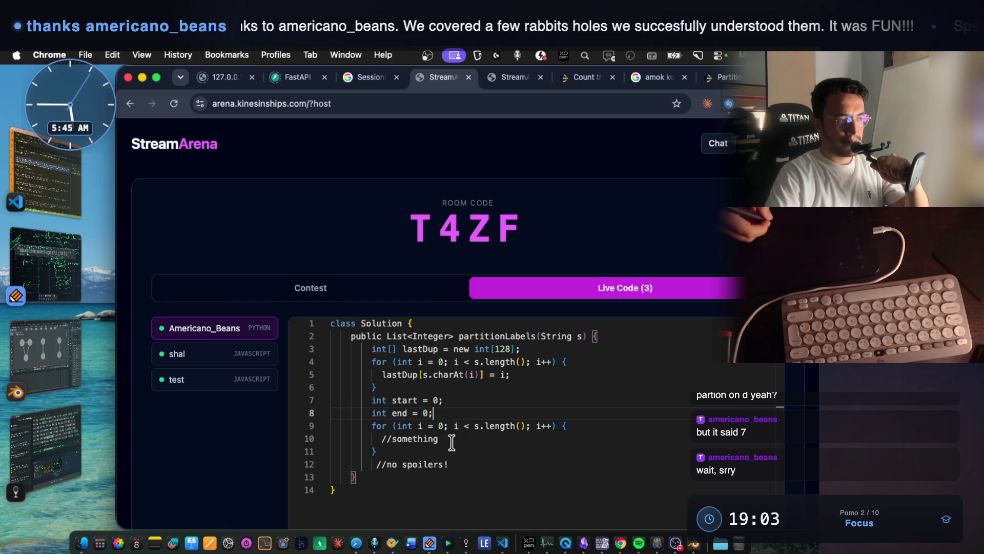
{"action": "mouse_move", "coordinate": [371, 426]}
{"action": "left_mouse_down"}
{"action": "mouse_move", "coordinate": [443, 426]}
{"action": "mouse_move", "coordinate": [430, 405]}
{"action": "mouse_move", "coordinate": [377, 413]}
{"action": "mouse_move", "coordinate": [448, 425]}
{"action": "left_mouse_up"}
{"action": "left_click", "coordinate": [377, 423]}
{"action": "left_click", "coordinate": [439, 442]}
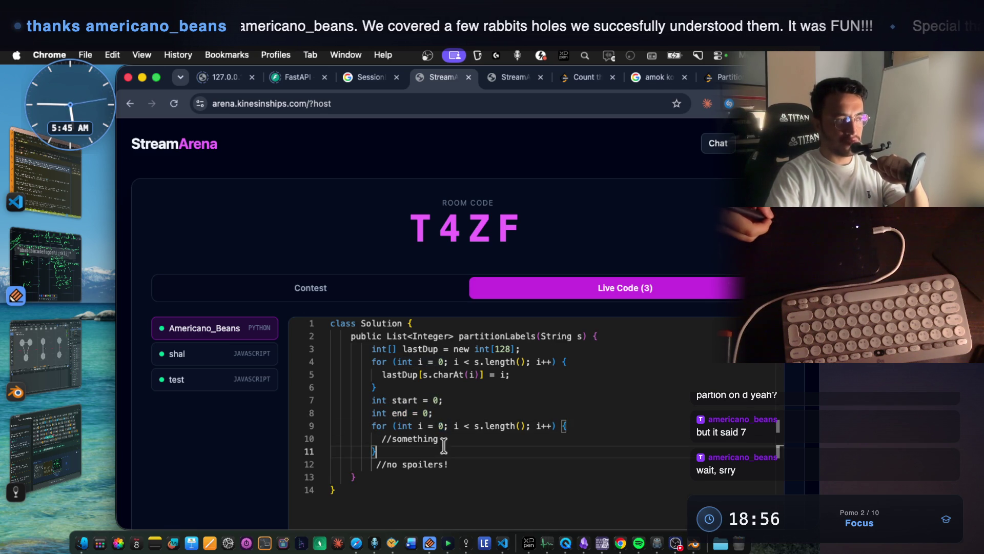
{"action": "double_click", "coordinate": [442, 425]}
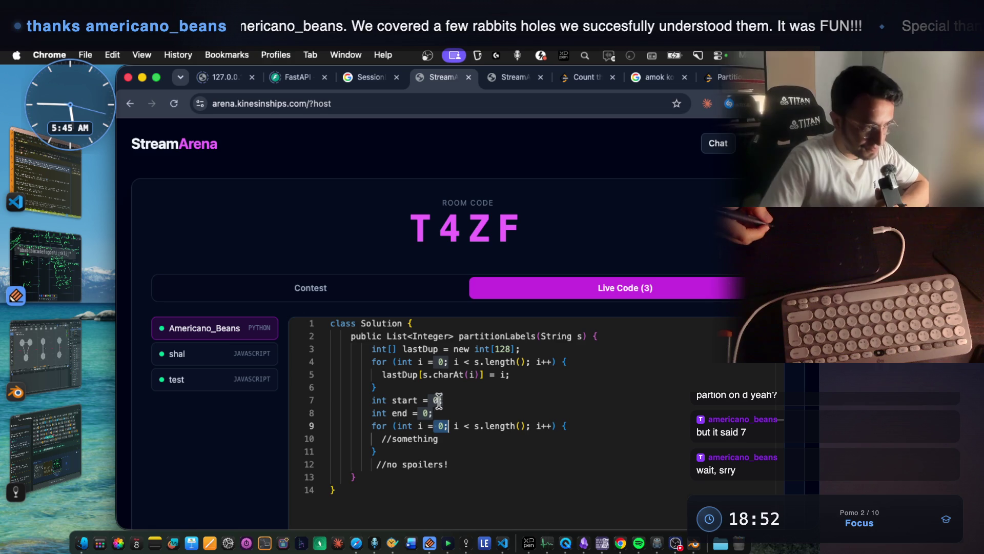
{"action": "type", "text": "1"}
Compare int end = 0 and line 9's currentMax with lastDup[s.charAt(i)] on line 5.
{"action": "left_click", "coordinate": [448, 413]}
{"action": "left_click_drag", "start_coordinate": [433, 412], "coordinate": [372, 413]}
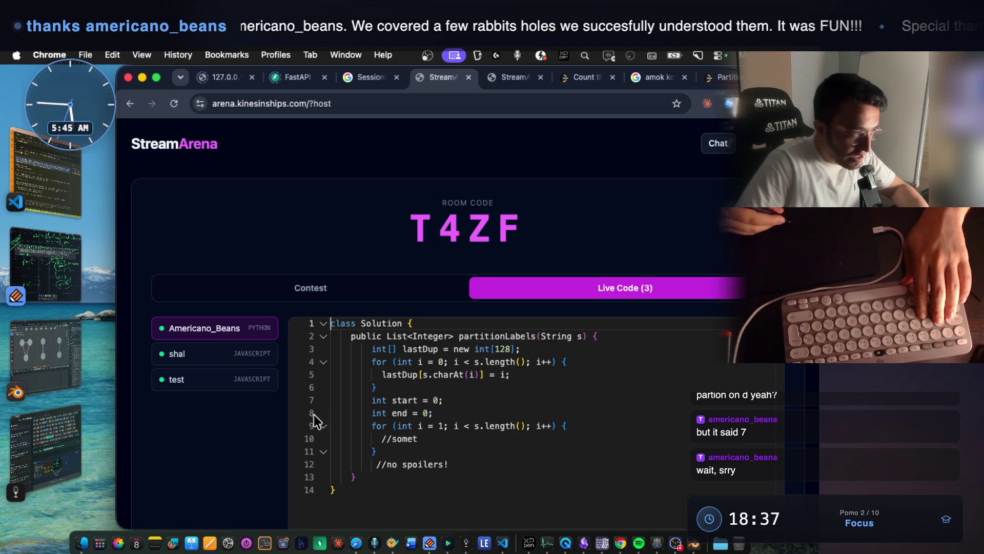
{"action": "left_click_drag", "start_coordinate": [435, 413], "coordinate": [368, 412]}
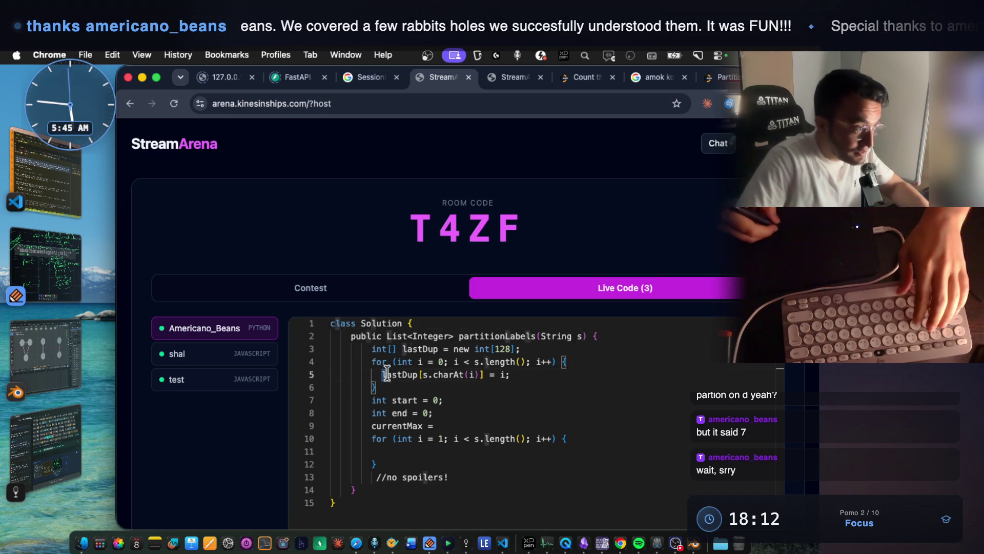
{"action": "double_click", "coordinate": [413, 374]}
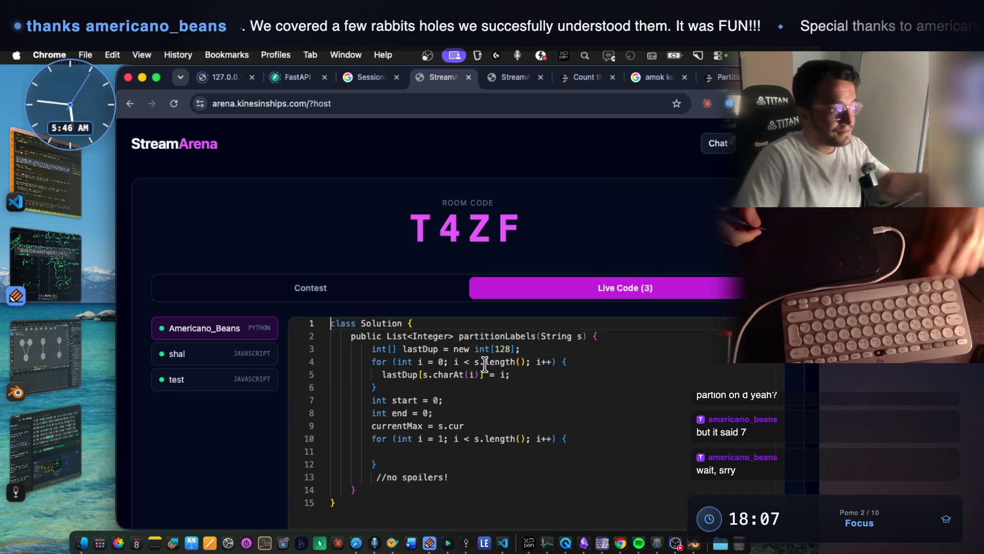
{"action": "left_click", "coordinate": [453, 426]}
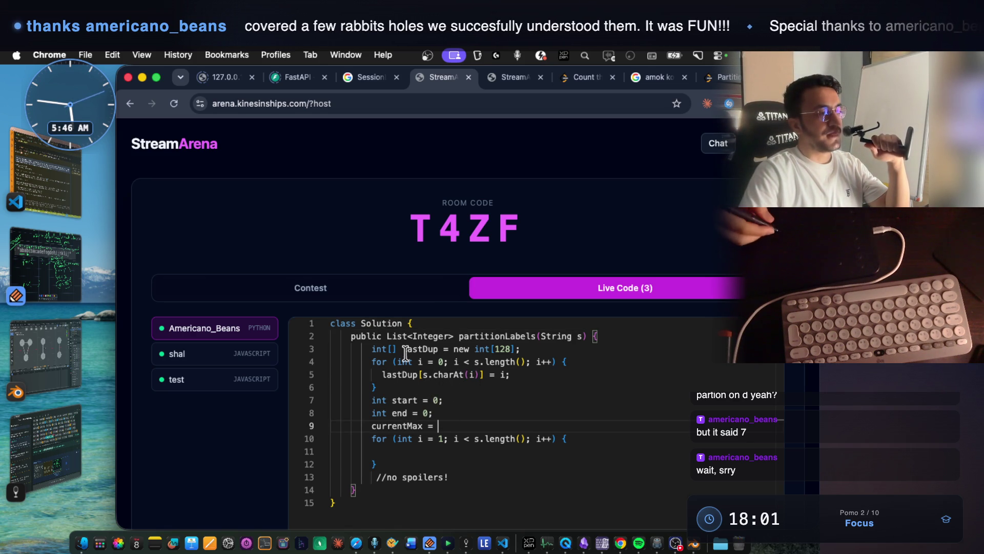
{"action": "left_click_drag", "start_coordinate": [371, 425], "coordinate": [427, 426]}
{"action": "left_click_drag", "start_coordinate": [383, 375], "coordinate": [484, 374]}
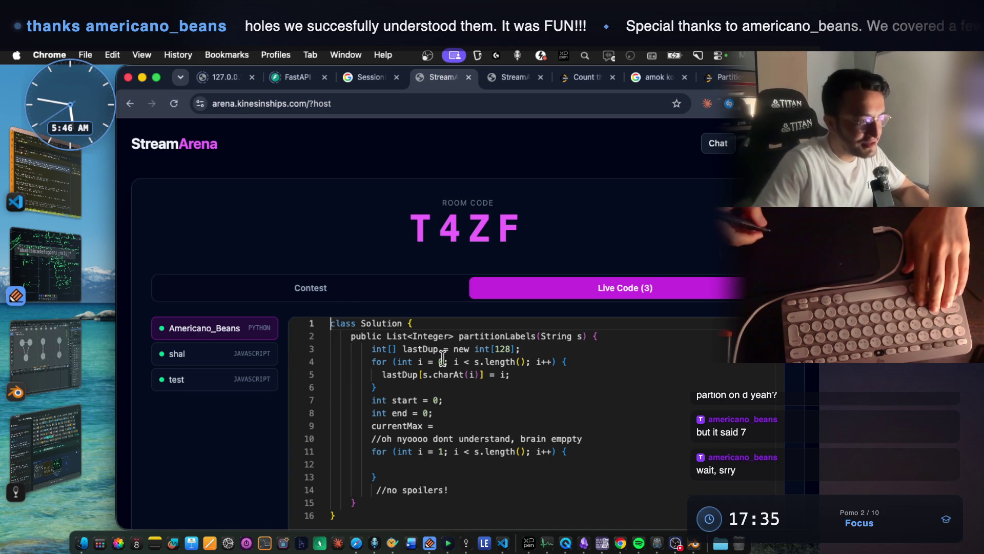
{"action": "left_click", "coordinate": [402, 426]}
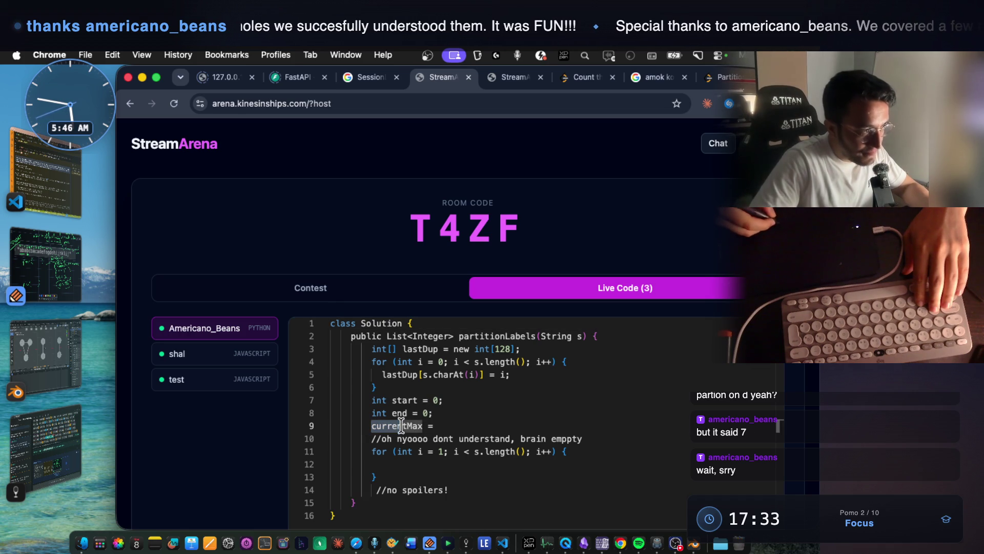
Set currentMax to lastDup[s.charAt(0)], checking line 5's lastDup uses, then return to Notability.
{"action": "left_click_drag", "start_coordinate": [382, 374], "coordinate": [416, 375]}
{"action": "left_click", "coordinate": [416, 374]}
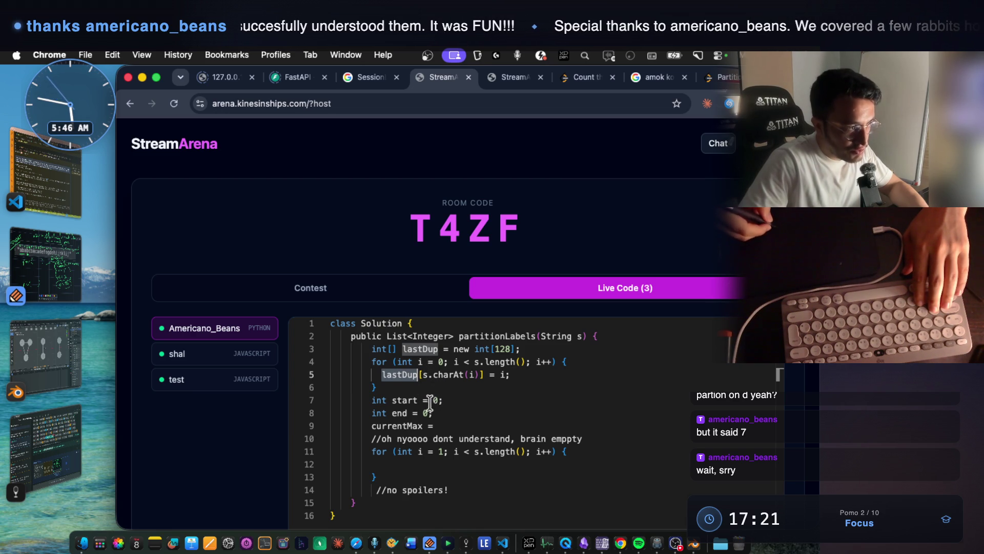
{"action": "left_click", "coordinate": [405, 400]}
{"action": "left_click", "coordinate": [382, 374]}
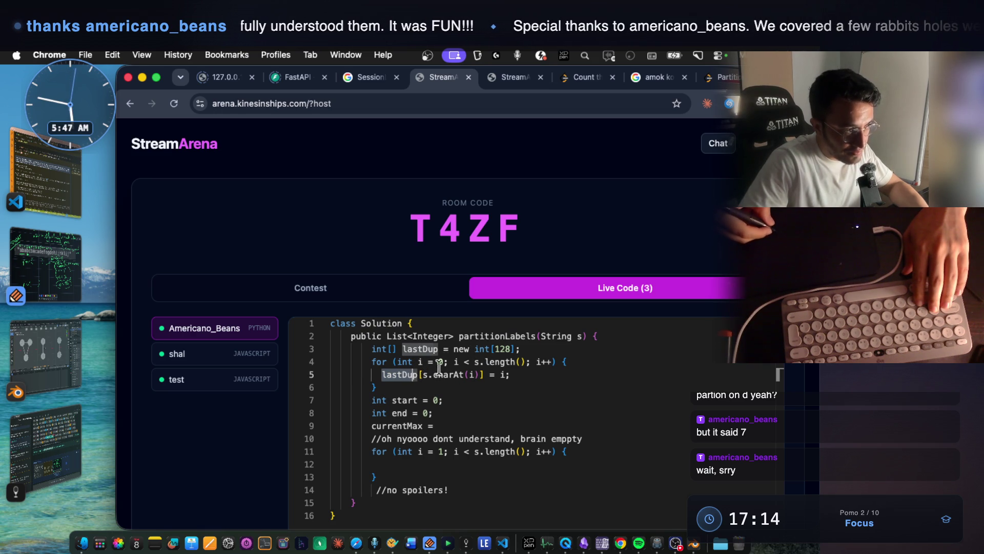
{"action": "left_click_drag", "start_coordinate": [422, 374], "coordinate": [455, 376]}
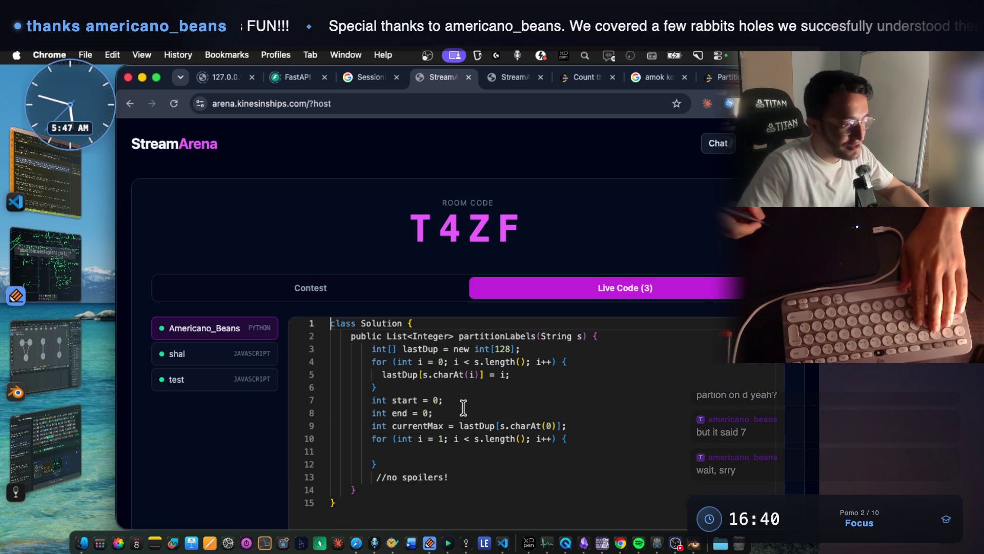
{"action": "left_click", "coordinate": [426, 453]}
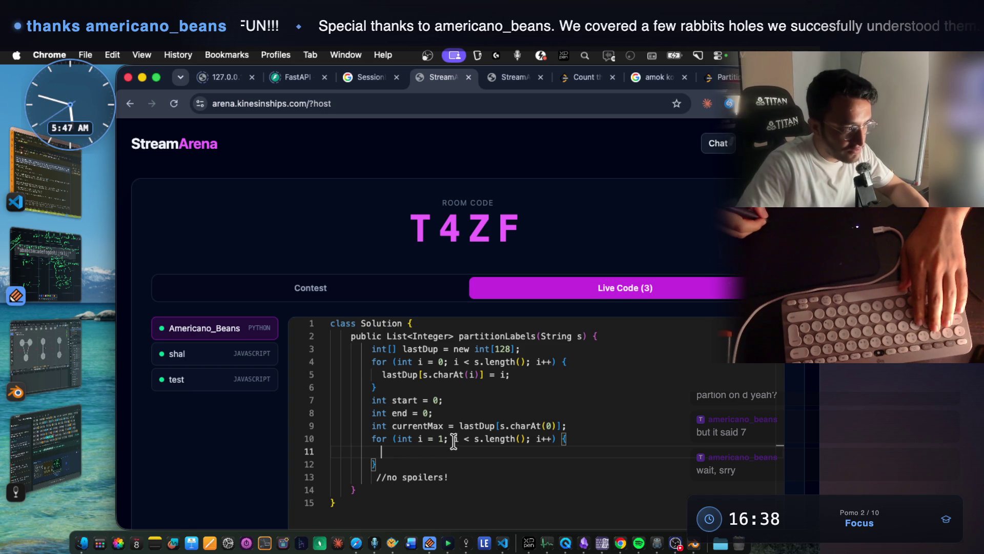
{"action": "left_click", "coordinate": [45, 264]}
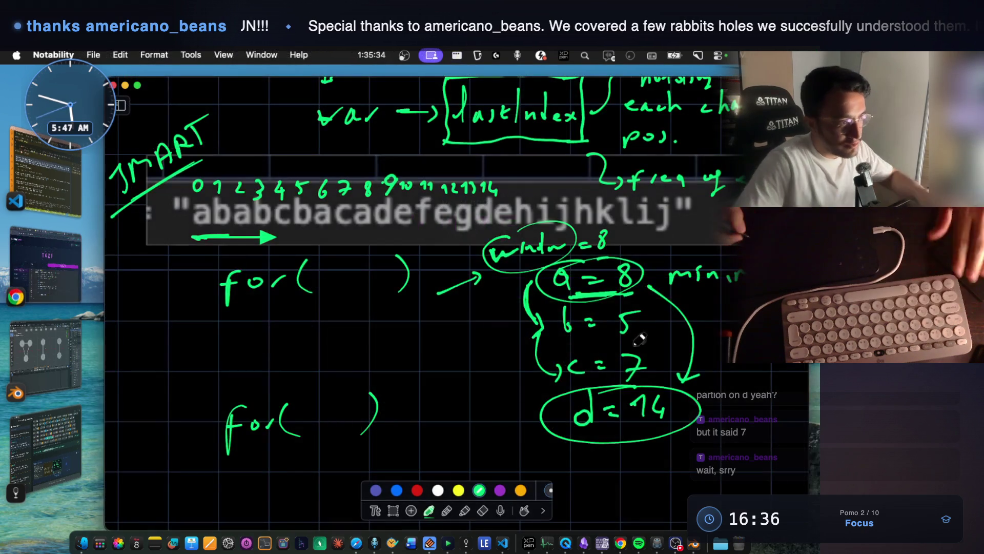
{"action": "scroll", "coordinate": [633, 342], "scroll_direction": "right", "scroll_amount": 5}
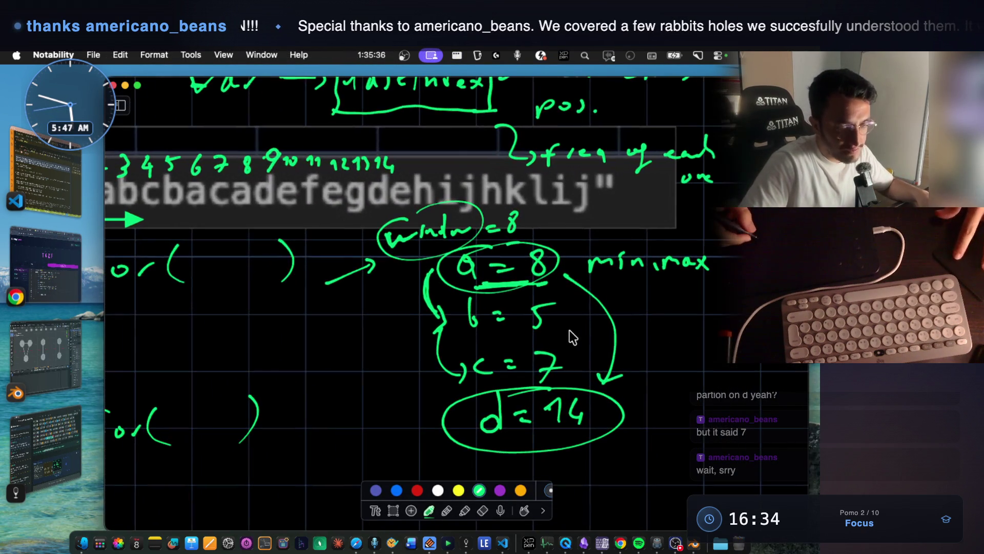
{"action": "scroll", "coordinate": [574, 338], "scroll_direction": "down", "scroll_amount": 2}
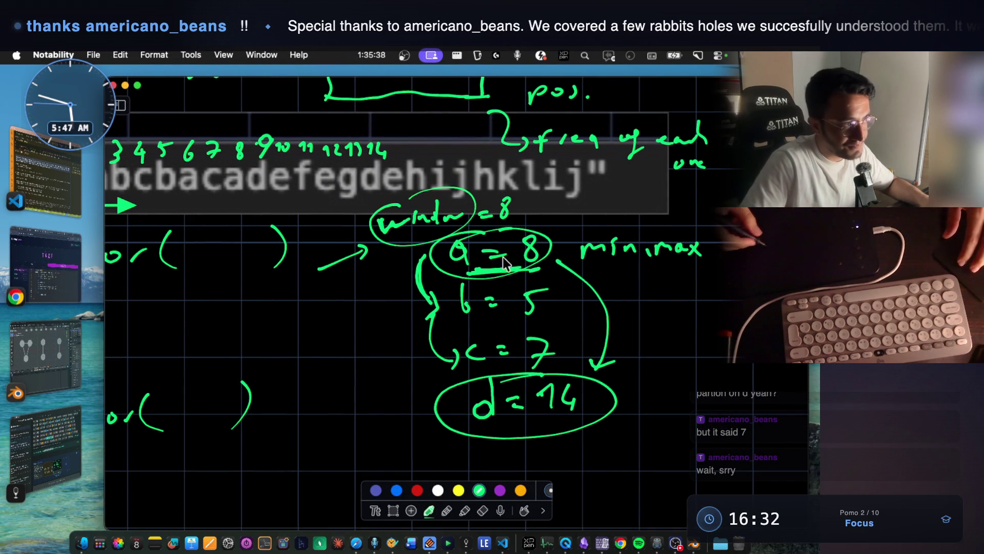
{"action": "scroll", "coordinate": [480, 251], "scroll_direction": "up", "scroll_amount": 2}
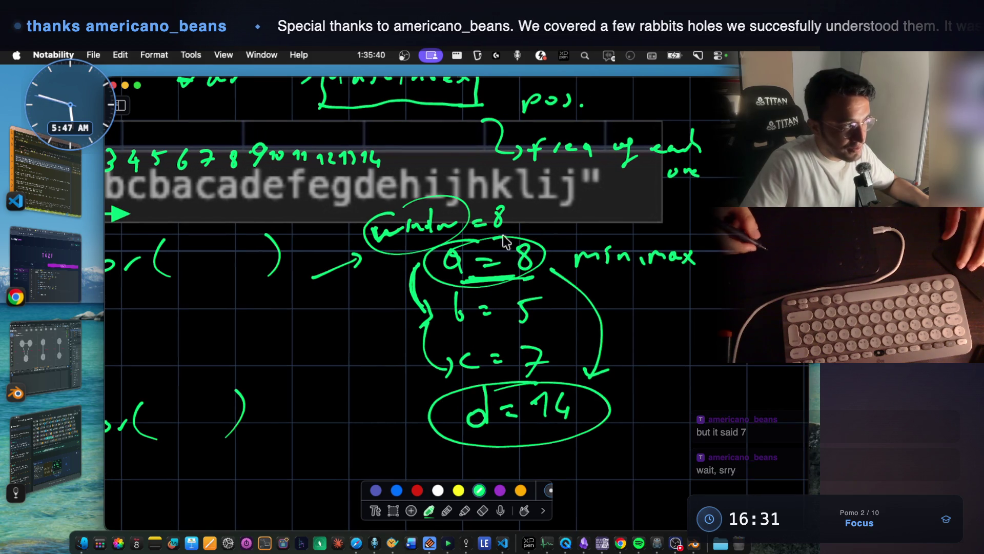
{"action": "scroll", "coordinate": [471, 264], "scroll_direction": "left", "scroll_amount": 5}
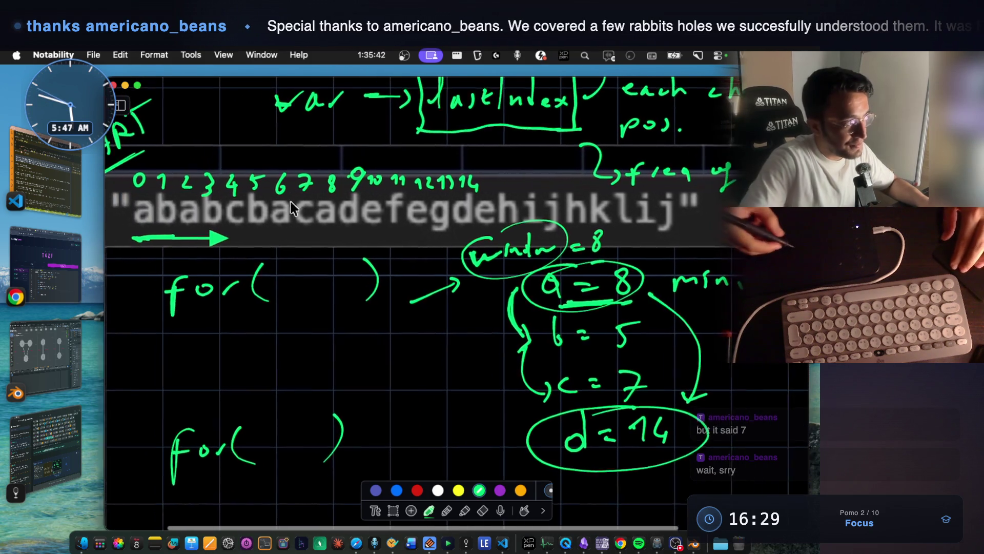
{"action": "scroll", "coordinate": [634, 296], "scroll_direction": "left", "scroll_amount": 2}
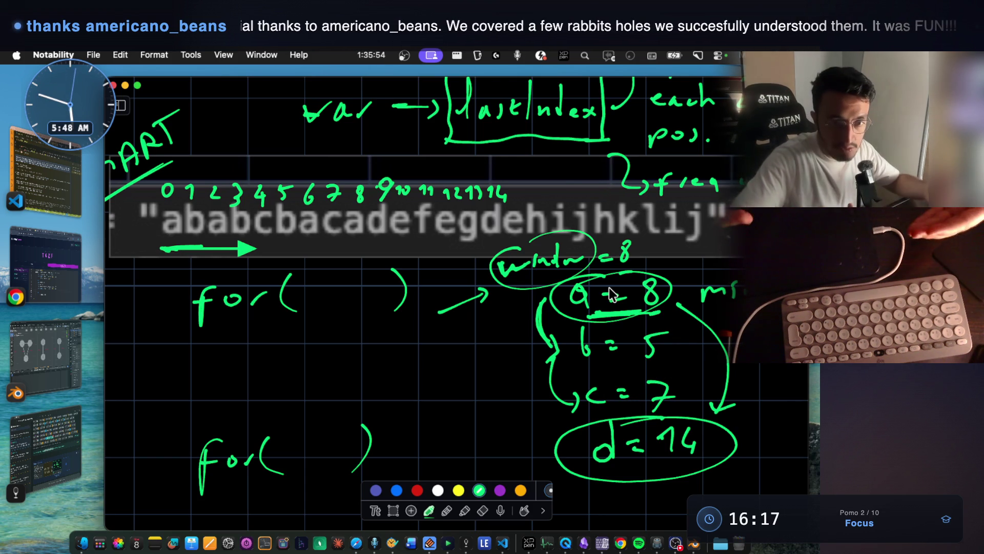
Draw an arrow to the d = 14 ellipse and write 'currentMax = 14' and 'partition' beneath.
{"action": "mouse_move", "coordinate": [500, 442]}
{"action": "left_mouse_down"}
{"action": "mouse_move", "coordinate": [538, 442]}
{"action": "mouse_move", "coordinate": [537, 454]}
{"action": "left_mouse_up"}
{"action": "left_click_drag", "start_coordinate": [689, 477], "coordinate": [738, 462]}
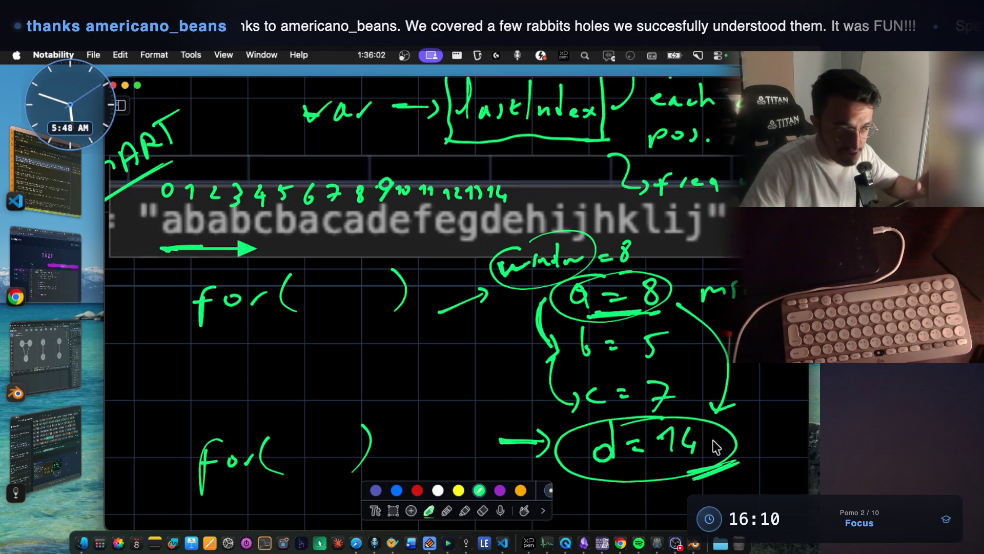
{"action": "scroll", "coordinate": [633, 408], "scroll_direction": "down", "scroll_amount": 3}
{"action": "scroll", "coordinate": [635, 408], "scroll_direction": "right", "scroll_amount": 2}
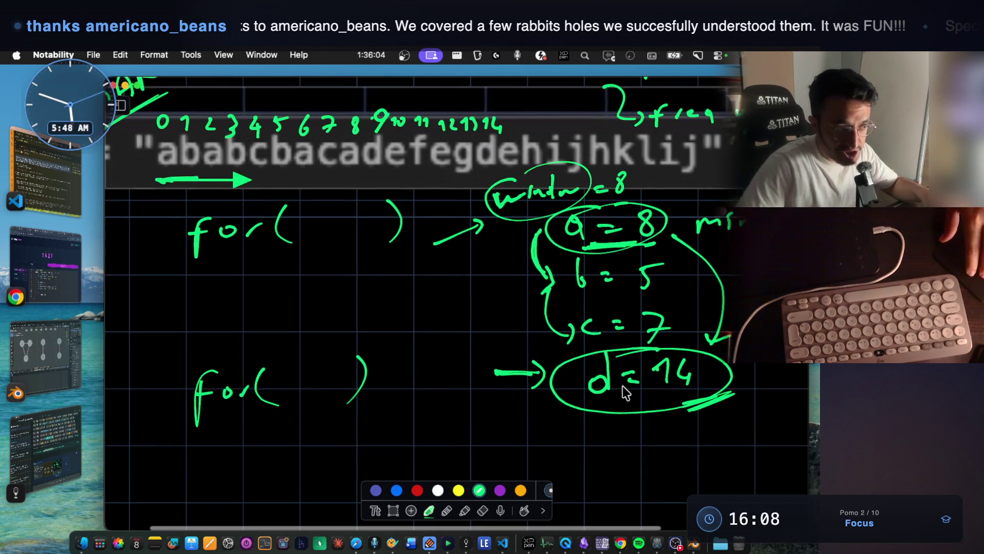
{"action": "mouse_move", "coordinate": [560, 449]}
{"action": "left_mouse_down"}
{"action": "mouse_move", "coordinate": [629, 453]}
{"action": "mouse_move", "coordinate": [666, 441]}
{"action": "mouse_move", "coordinate": [708, 451]}
{"action": "mouse_move", "coordinate": [769, 433]}
{"action": "mouse_move", "coordinate": [771, 462]}
{"action": "left_mouse_up"}
{"action": "scroll", "coordinate": [625, 461], "scroll_direction": "down", "scroll_amount": 1}
{"action": "mouse_move", "coordinate": [577, 451]}
{"action": "left_mouse_down"}
{"action": "mouse_move", "coordinate": [616, 462]}
{"action": "mouse_move", "coordinate": [658, 446]}
{"action": "mouse_move", "coordinate": [667, 464]}
{"action": "left_mouse_up"}
{"action": "left_click_drag", "start_coordinate": [671, 454], "coordinate": [712, 456]}
Box the 'currentMax = 14 partition' note and underline d = 14.
{"action": "scroll", "coordinate": [595, 415], "scroll_direction": "down", "scroll_amount": 1}
{"action": "scroll", "coordinate": [595, 415], "scroll_direction": "right", "scroll_amount": 2}
{"action": "mouse_move", "coordinate": [487, 364]}
{"action": "left_mouse_down"}
{"action": "mouse_move", "coordinate": [639, 457]}
{"action": "mouse_move", "coordinate": [754, 367]}
{"action": "mouse_move", "coordinate": [484, 354]}
{"action": "left_mouse_up"}
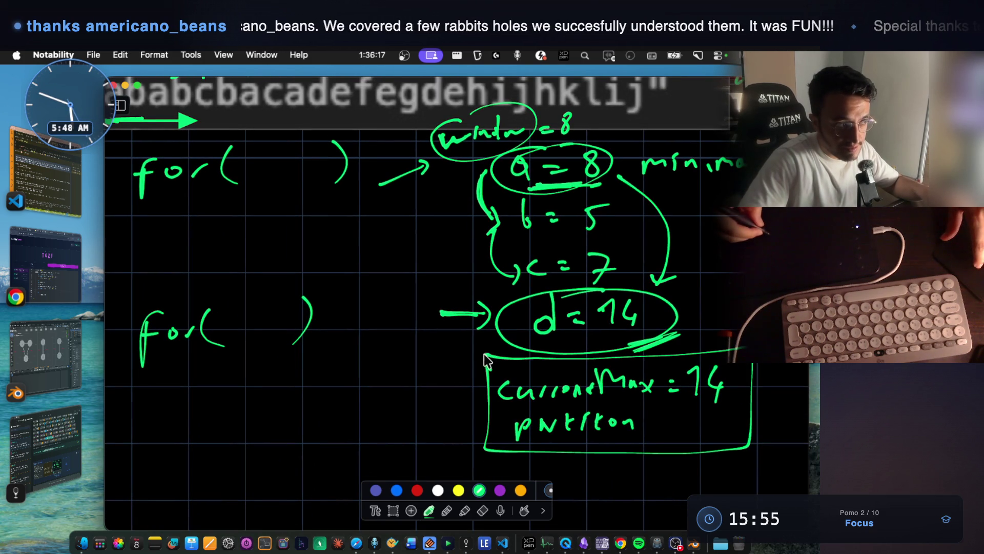
{"action": "left_click_drag", "start_coordinate": [688, 330], "coordinate": [633, 351]}
{"action": "scroll", "coordinate": [645, 266], "scroll_direction": "left", "scroll_amount": 2}
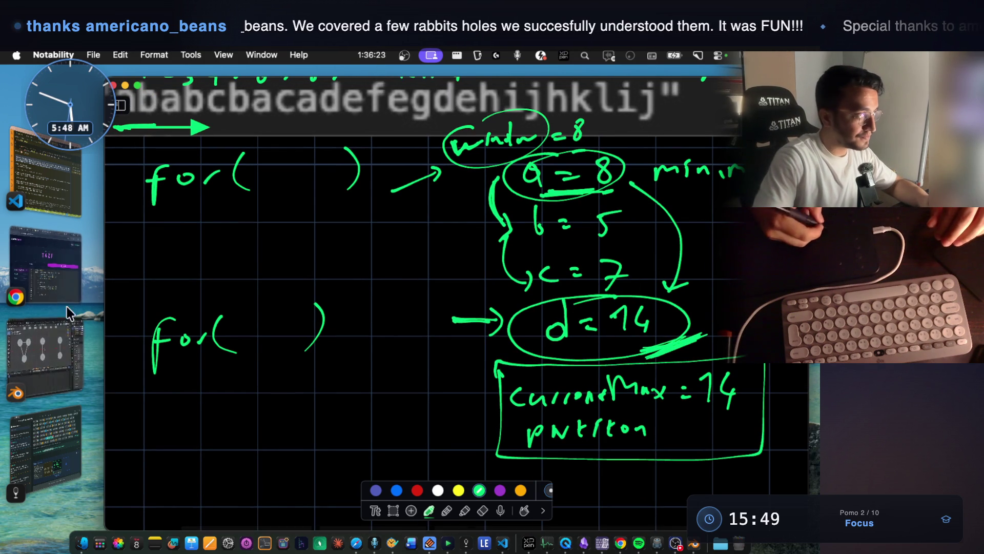
{"action": "left_click", "coordinate": [45, 308]}
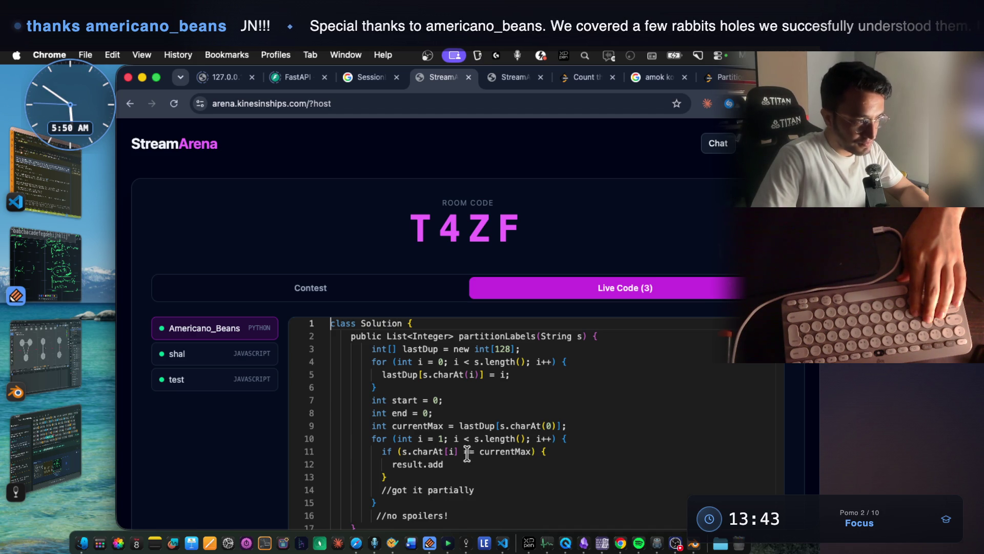
Inspect the s.charAt[i] check on line 11 and highlight every use of lastDup.
{"action": "left_click_drag", "start_coordinate": [463, 453], "coordinate": [400, 452]}
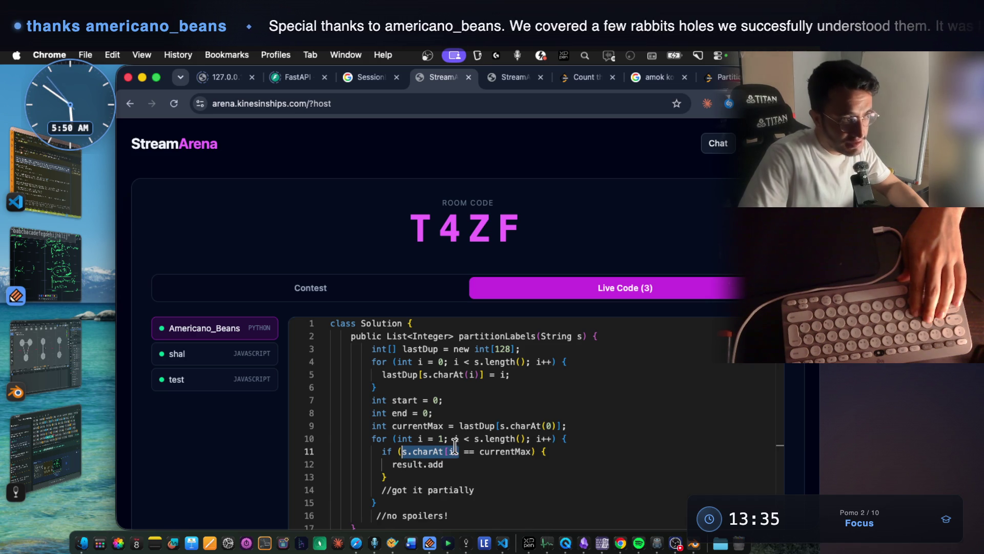
{"action": "left_click_drag", "start_coordinate": [543, 336], "coordinate": [578, 338]}
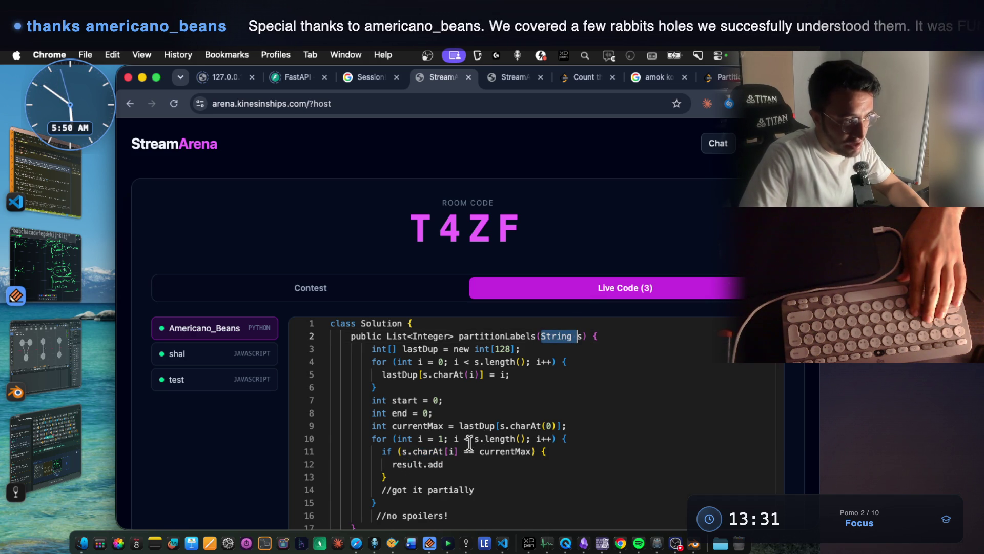
{"action": "left_click_drag", "start_coordinate": [459, 452], "coordinate": [400, 452]}
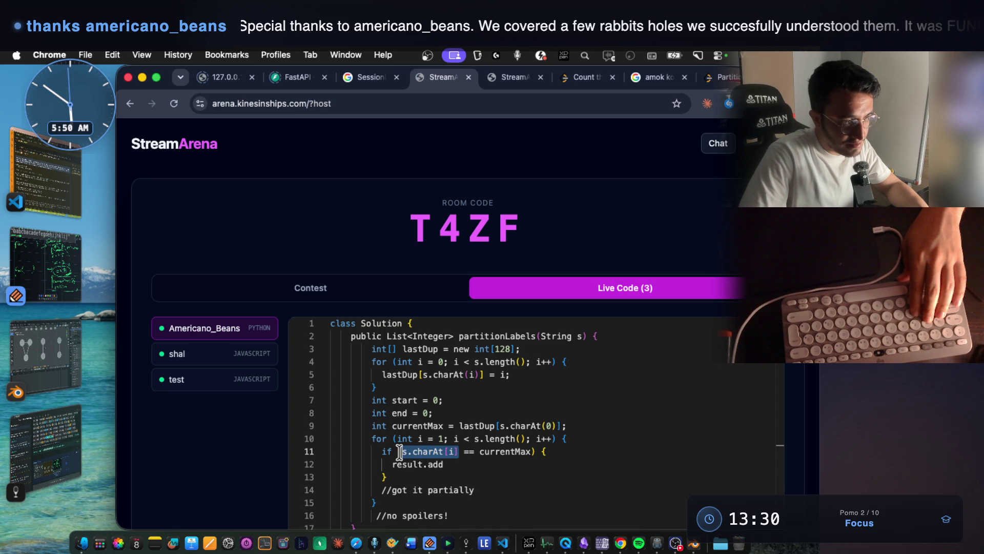
{"action": "left_click", "coordinate": [435, 438]}
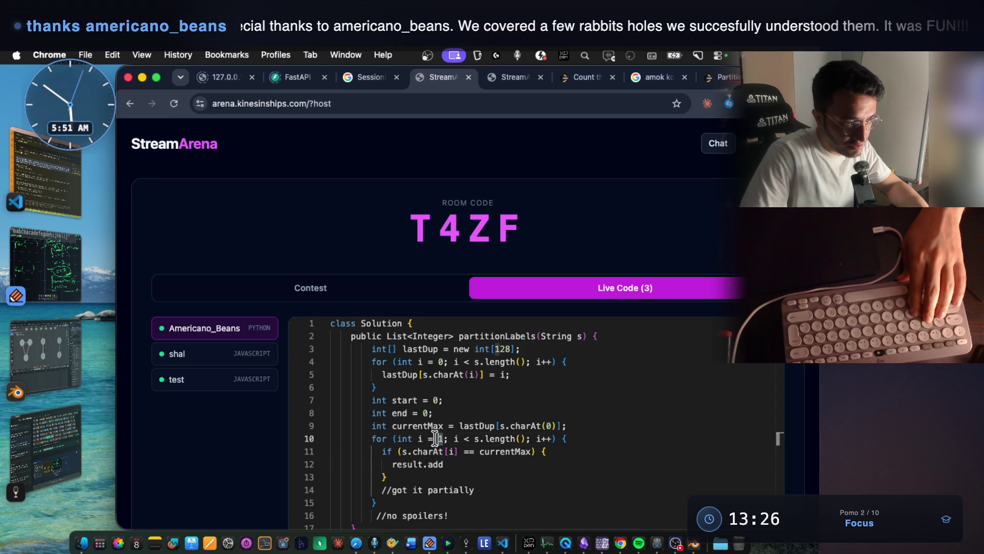
{"action": "left_click_drag", "start_coordinate": [457, 451], "coordinate": [403, 451]}
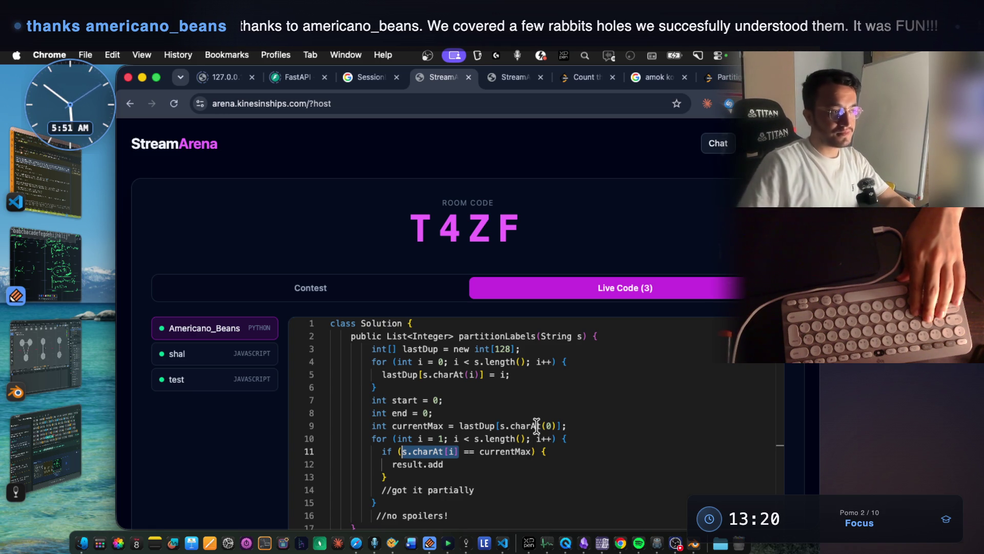
{"action": "double_click", "coordinate": [389, 375]}
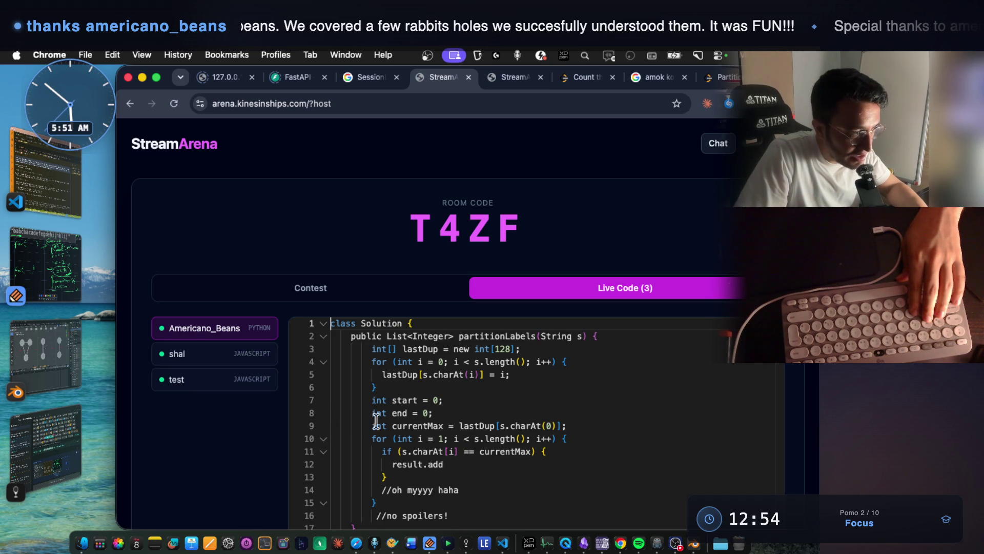
Check the currentMax declaration and lastDup usage, then select lastPosOfCurrentChar on line 11.
{"action": "left_click_drag", "start_coordinate": [393, 425], "coordinate": [562, 424]}
{"action": "left_click", "coordinate": [486, 425]}
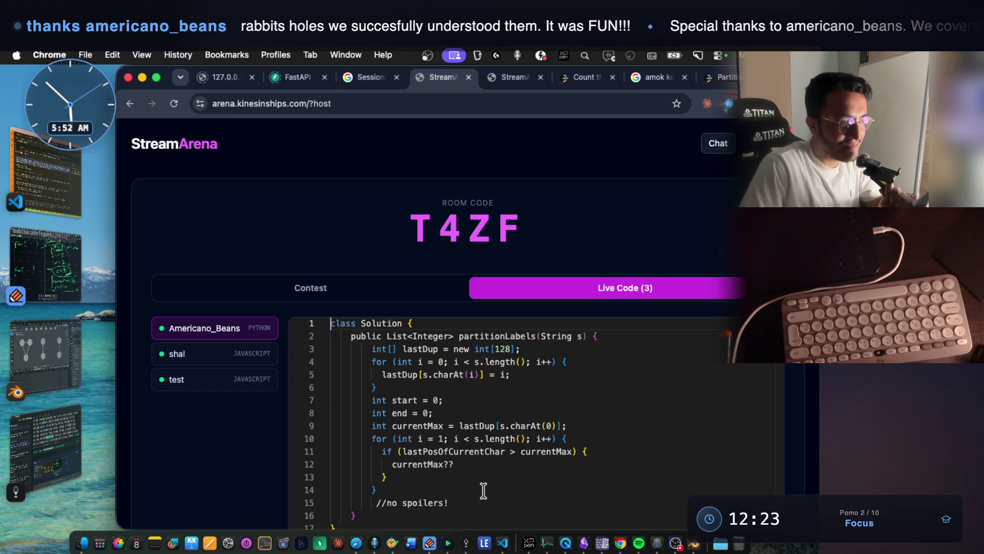
{"action": "double_click", "coordinate": [445, 452]}
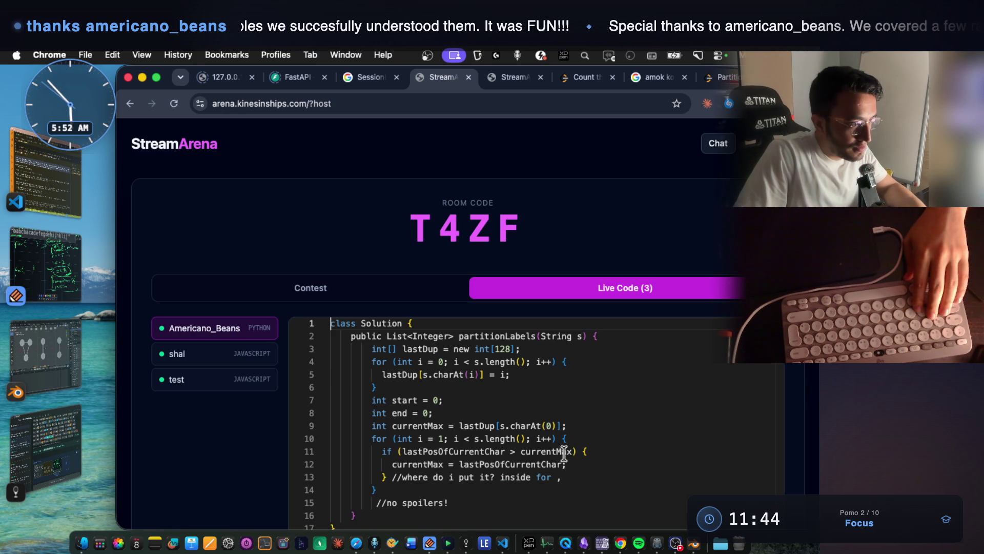
Add the comment '/i infact, do not know this haha' below the currentMax assignment, then move to Notability.
{"action": "mouse_move", "coordinate": [568, 464]}
{"action": "left_mouse_down"}
{"action": "mouse_move", "coordinate": [338, 467]}
{"action": "mouse_move", "coordinate": [390, 468]}
{"action": "left_mouse_up"}
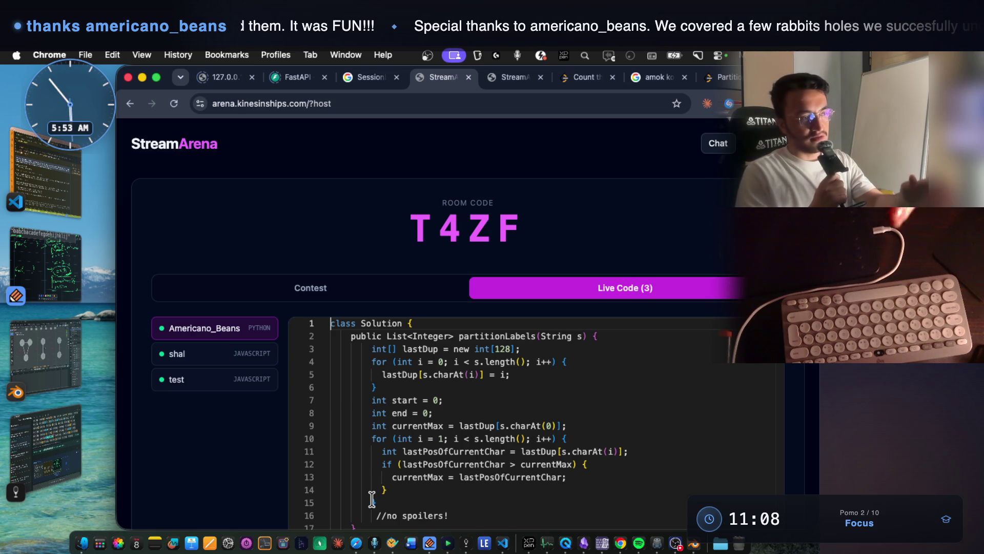
{"action": "type", "text": "/i"}
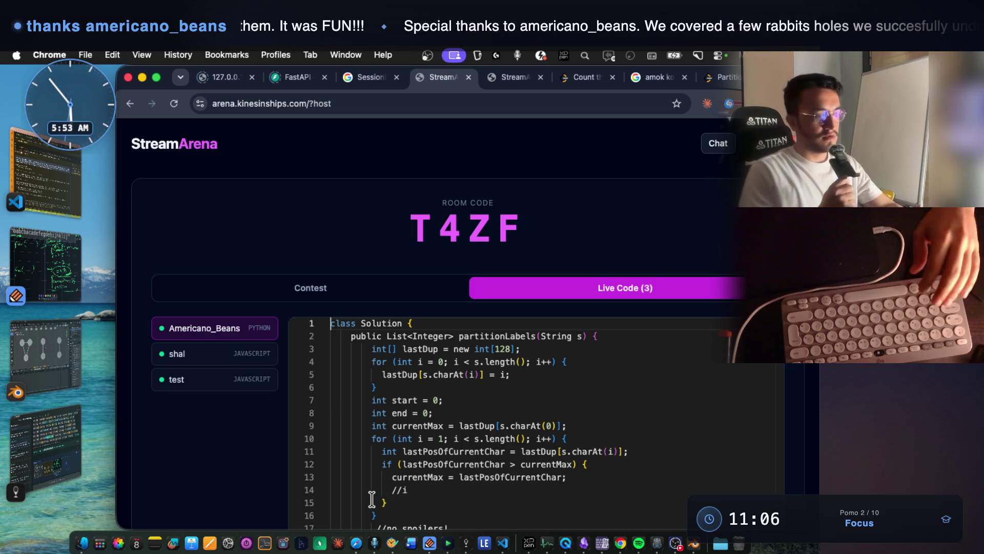
{"action": "type", "text": " infact, do not know this haha"}
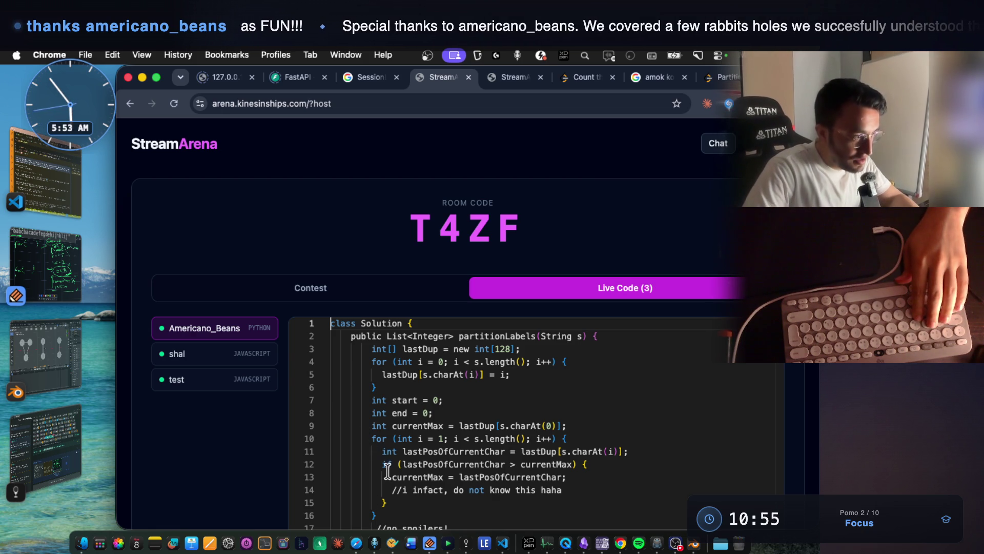
{"action": "left_click", "coordinate": [533, 476], "text": "shift"}
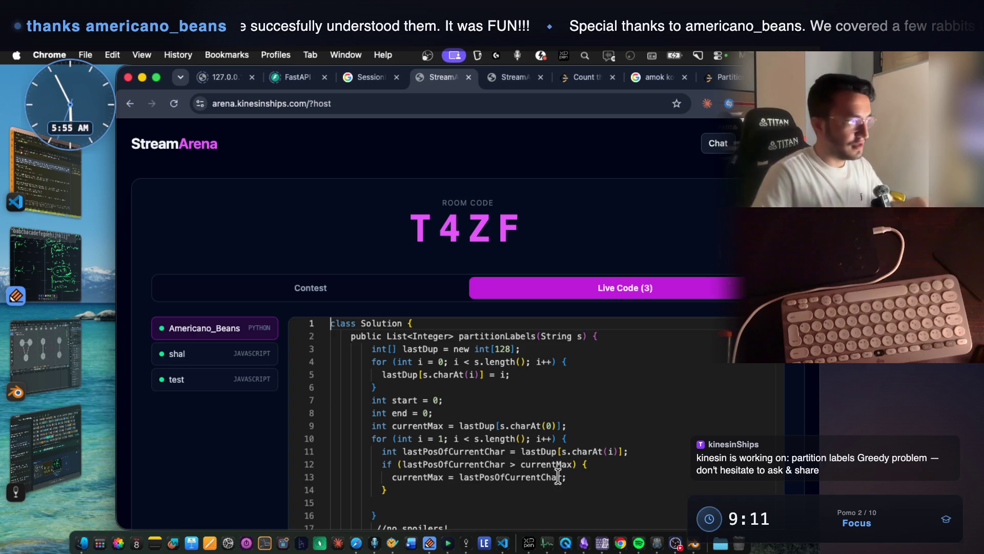
{"action": "left_click", "coordinate": [45, 264]}
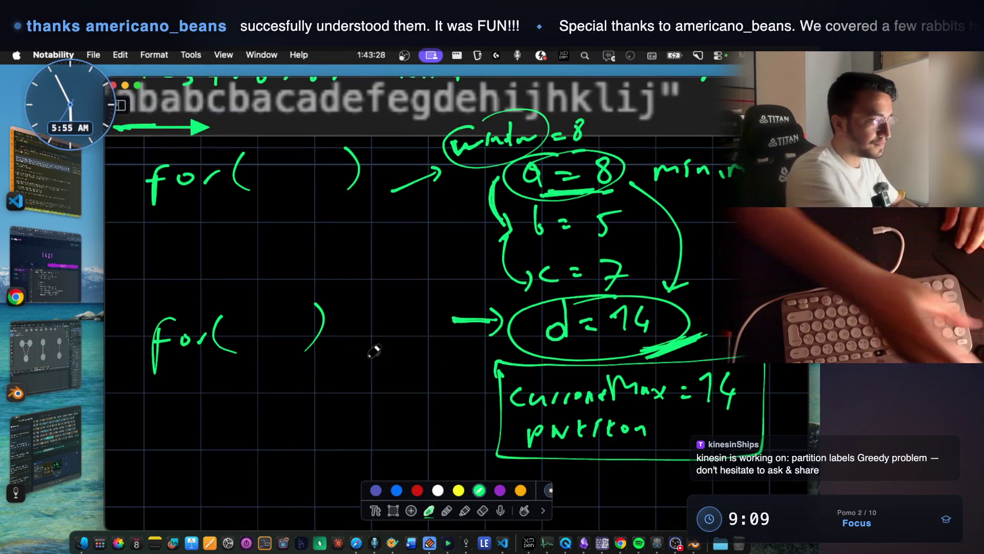
Box the final j of the sample string in green and mark the i before it.
{"action": "scroll", "coordinate": [372, 348], "scroll_direction": "down", "scroll_amount": 2}
{"action": "scroll", "coordinate": [372, 349], "scroll_direction": "up", "scroll_amount": 6}
{"action": "scroll", "coordinate": [355, 231], "scroll_direction": "down", "scroll_amount": 2}
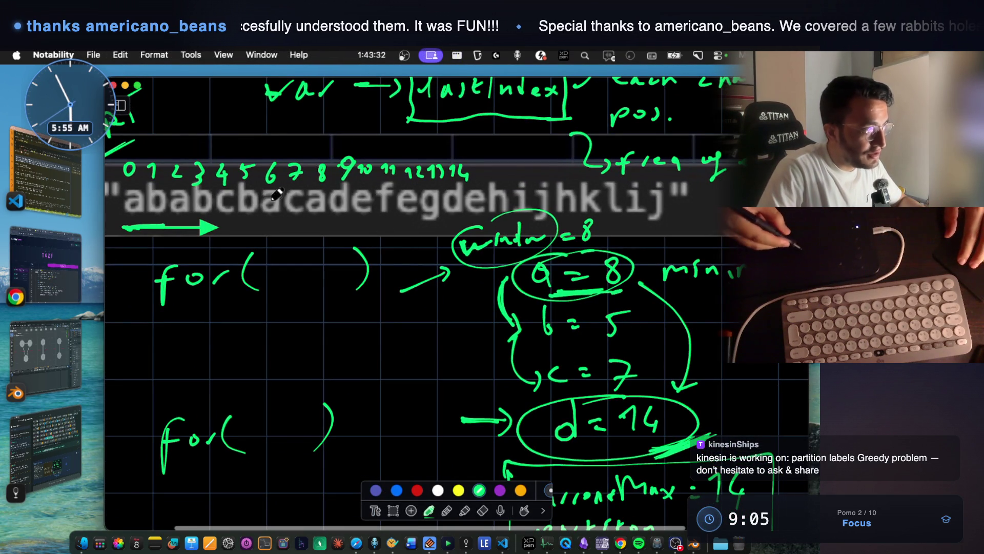
{"action": "scroll", "coordinate": [608, 188], "scroll_direction": "right", "scroll_amount": 1}
{"action": "scroll", "coordinate": [608, 189], "scroll_direction": "right", "scroll_amount": 5}
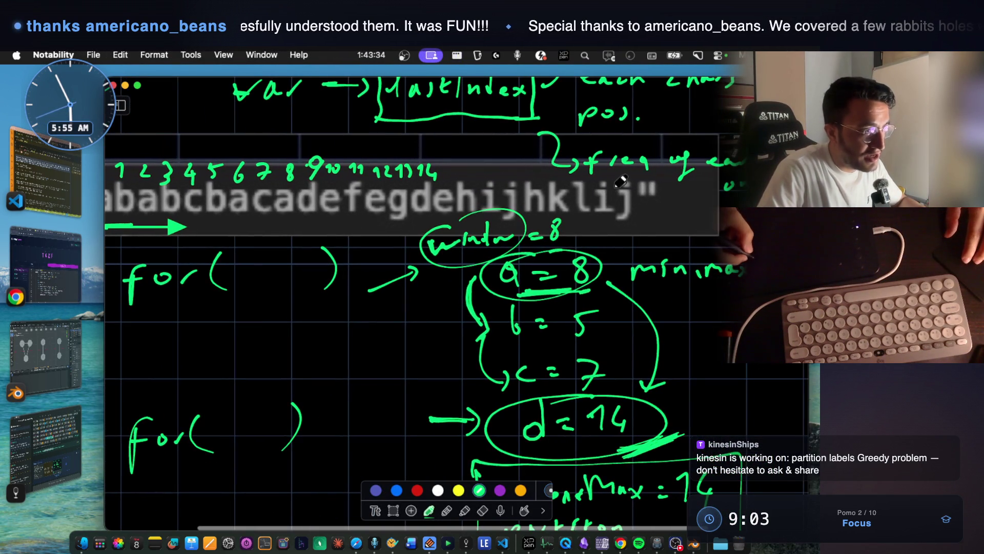
{"action": "mouse_move", "coordinate": [621, 176]}
{"action": "left_mouse_down"}
{"action": "mouse_move", "coordinate": [636, 219]}
{"action": "mouse_move", "coordinate": [625, 174]}
{"action": "left_mouse_up"}
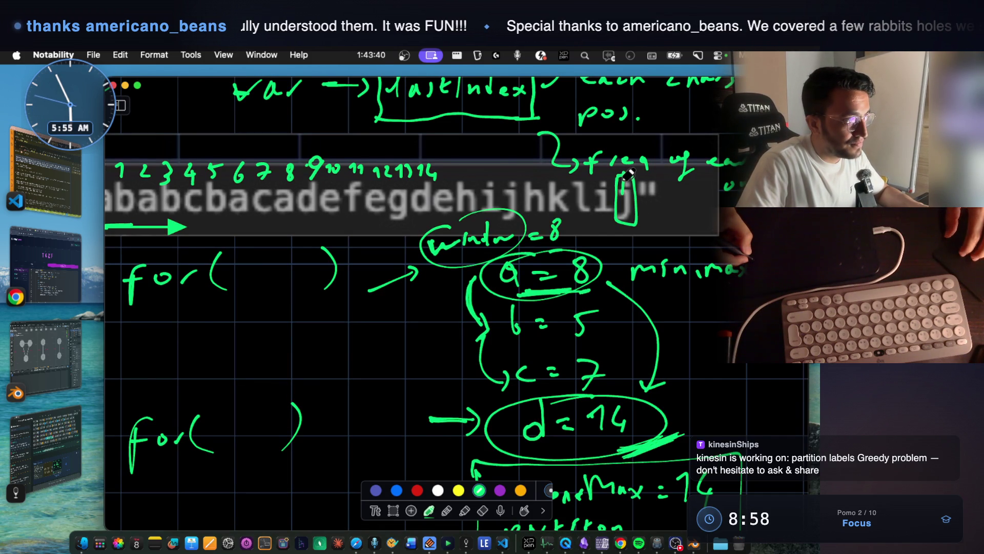
{"action": "scroll", "coordinate": [628, 175], "scroll_direction": "left", "scroll_amount": 2}
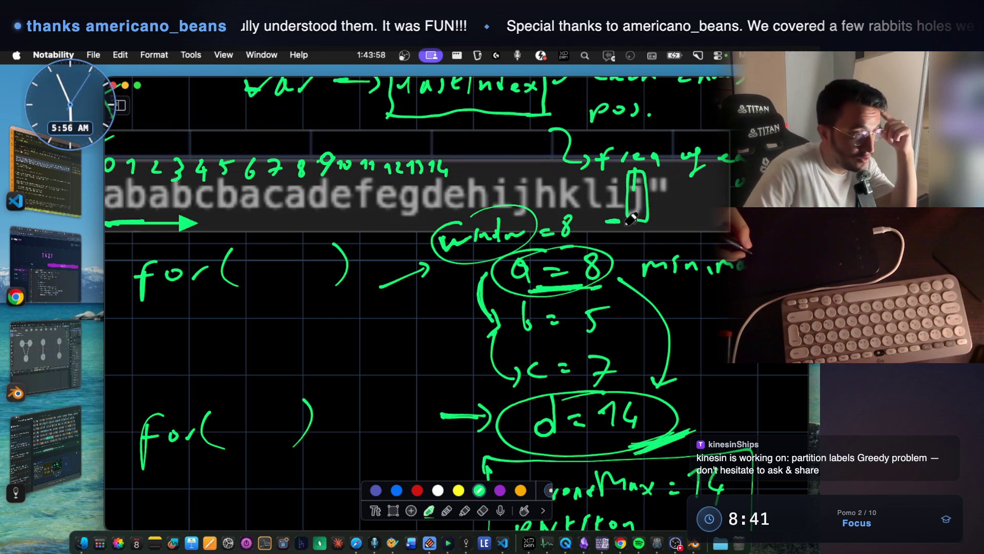
{"action": "mouse_move", "coordinate": [620, 174]}
{"action": "left_mouse_down"}
{"action": "mouse_move", "coordinate": [606, 192]}
{"action": "mouse_move", "coordinate": [615, 225]}
{"action": "mouse_move", "coordinate": [623, 173]}
{"action": "left_mouse_up"}
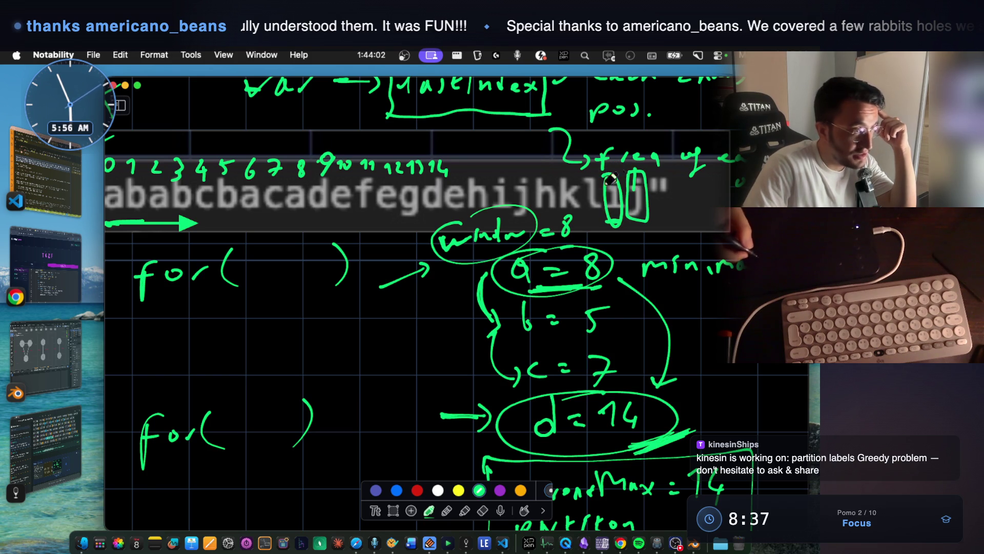
Underline the circled i, draw an arrow from it, and return to StreamArena.
{"action": "mouse_move", "coordinate": [629, 230]}
{"action": "left_mouse_down"}
{"action": "mouse_move", "coordinate": [609, 231]}
{"action": "mouse_move", "coordinate": [620, 222]}
{"action": "left_mouse_up"}
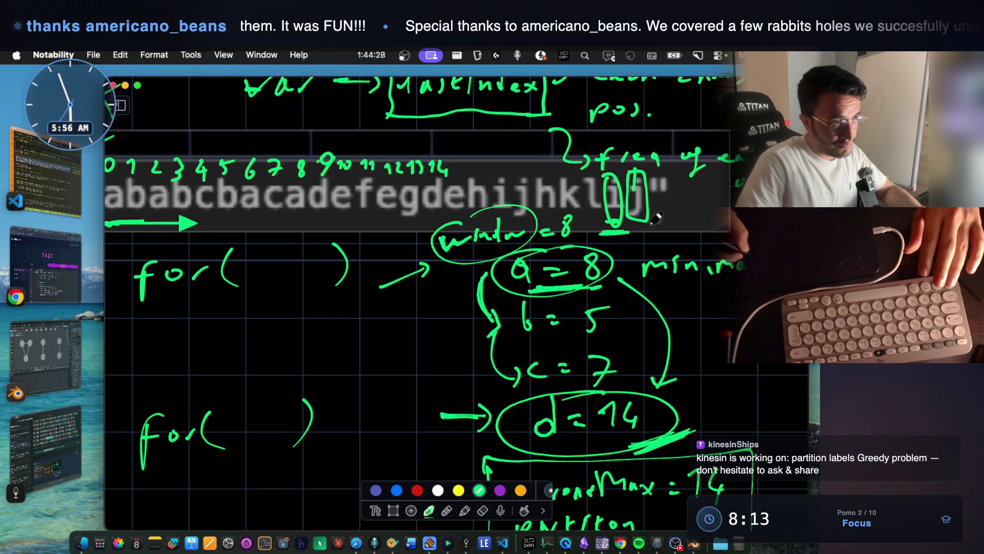
{"action": "left_click_drag", "start_coordinate": [642, 218], "coordinate": [666, 241]}
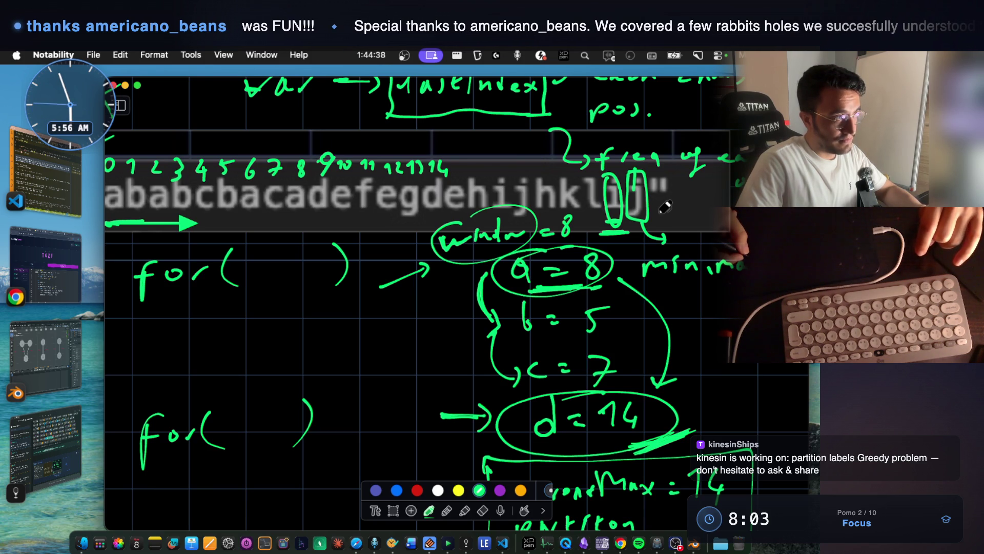
{"action": "key", "text": "super+Tab"}
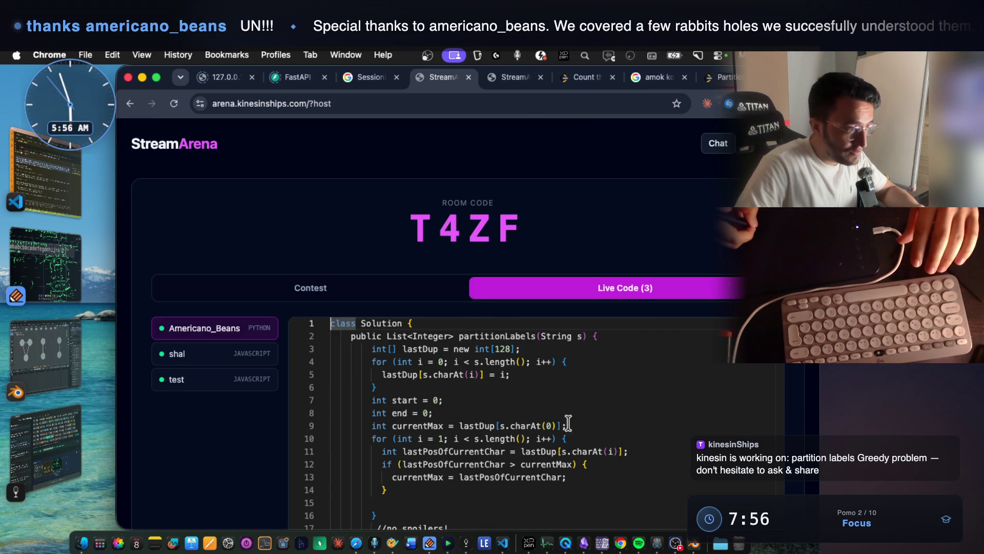
Review the declarations and List<Integer> signature, then enlarge the 763. Partition Labels problem image.
{"action": "left_click_drag", "start_coordinate": [567, 426], "coordinate": [370, 400]}
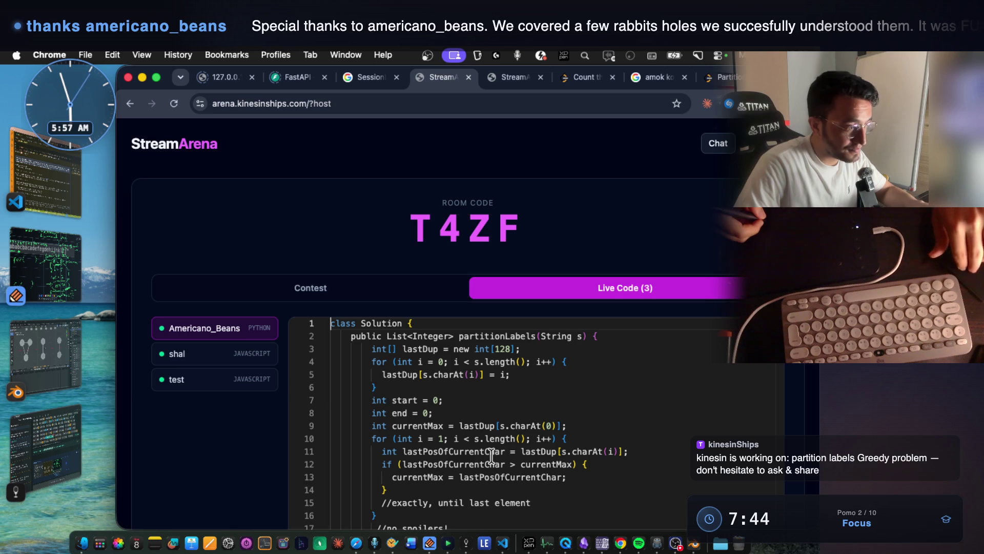
{"action": "left_click_drag", "start_coordinate": [439, 502], "coordinate": [507, 503]}
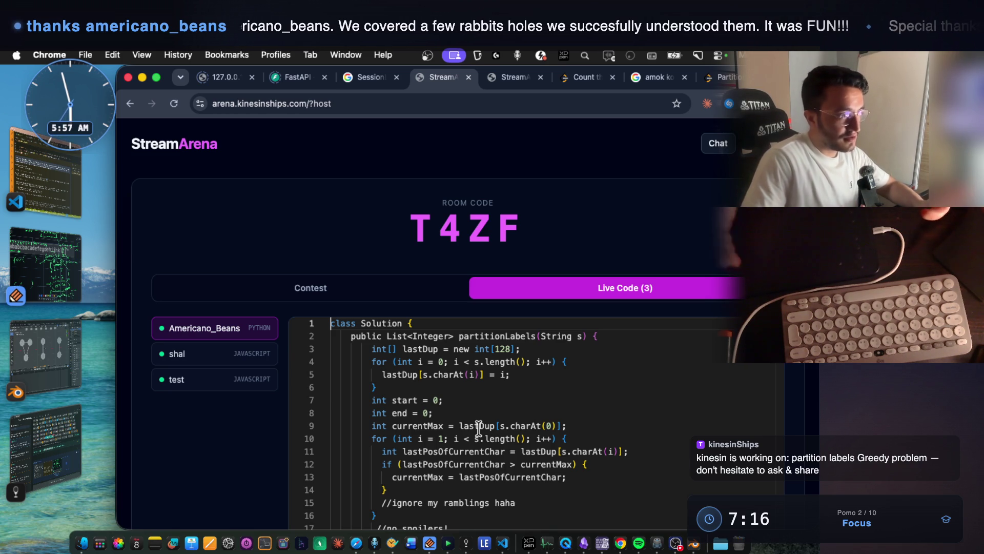
{"action": "left_click", "coordinate": [383, 334]}
{"action": "left_click_drag", "start_coordinate": [382, 335], "coordinate": [453, 337]}
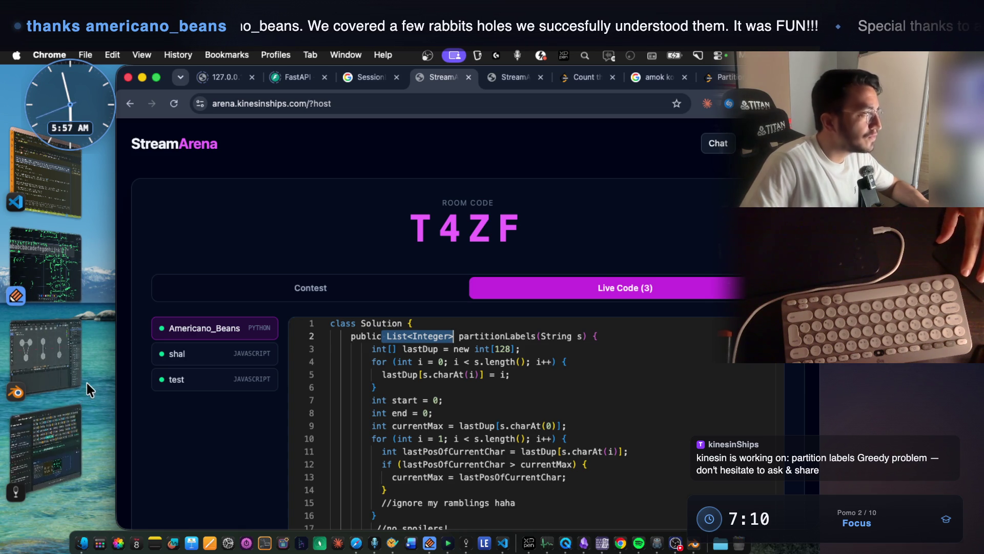
{"action": "left_click", "coordinate": [62, 425]}
{"action": "left_click", "coordinate": [386, 420]}
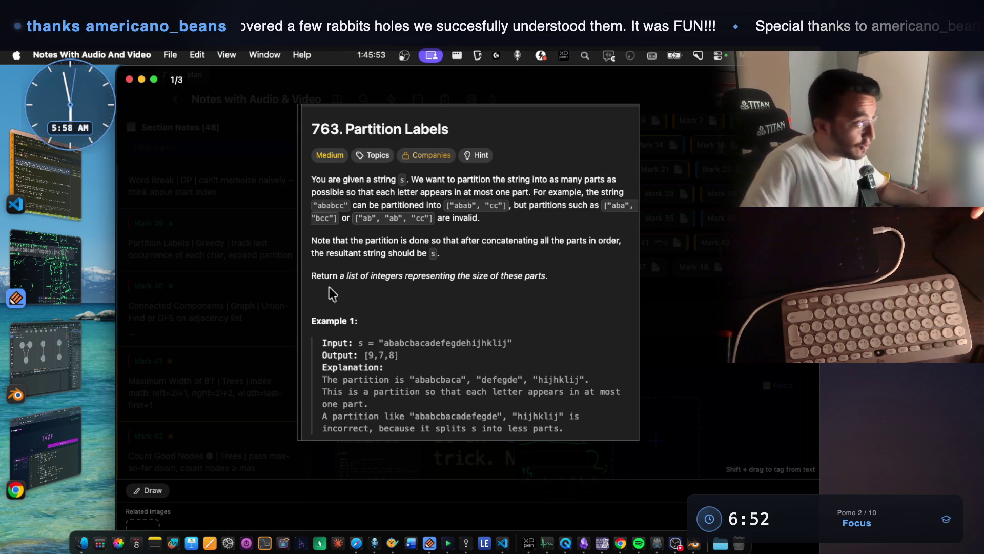
Read the tutor's reply in the VS Code terminal, then go back to StreamArena's live code.
{"action": "left_click", "coordinate": [46, 172]}
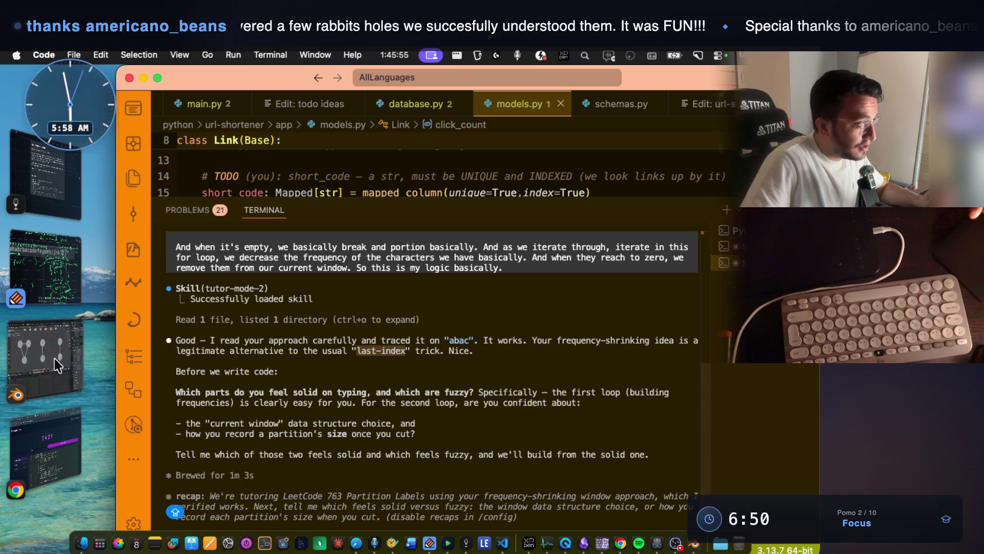
{"action": "left_click", "coordinate": [57, 437]}
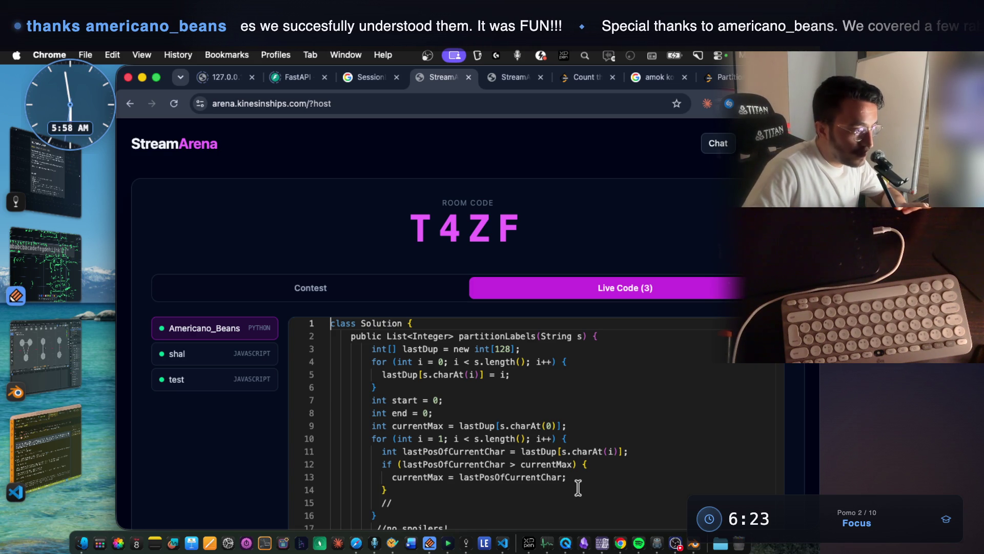
Select the second for-loop on lines 10–14 to place int currentWindowLength above it.
{"action": "left_click", "coordinate": [379, 442]}
{"action": "left_click_drag", "start_coordinate": [379, 442], "coordinate": [381, 523]}
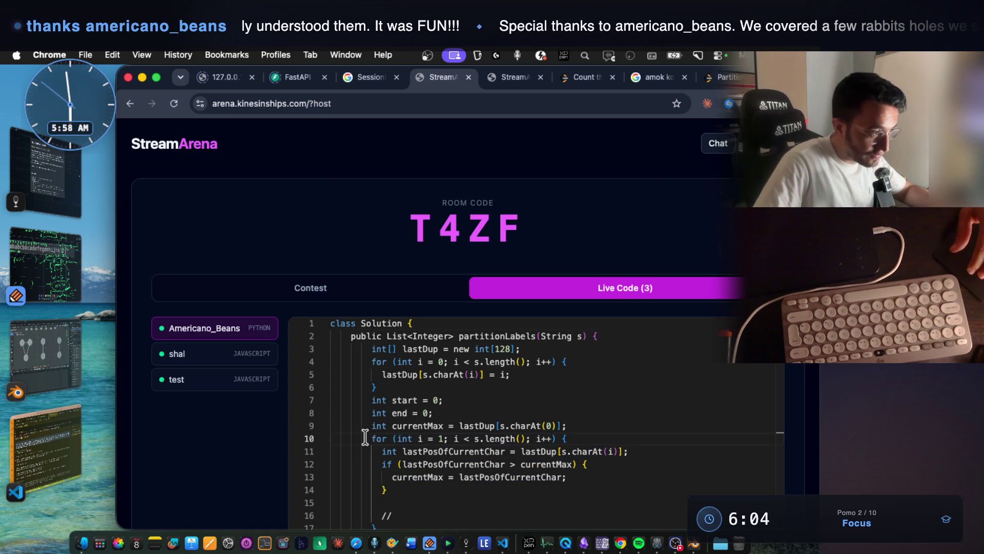
{"action": "left_click_drag", "start_coordinate": [365, 434], "coordinate": [400, 489]}
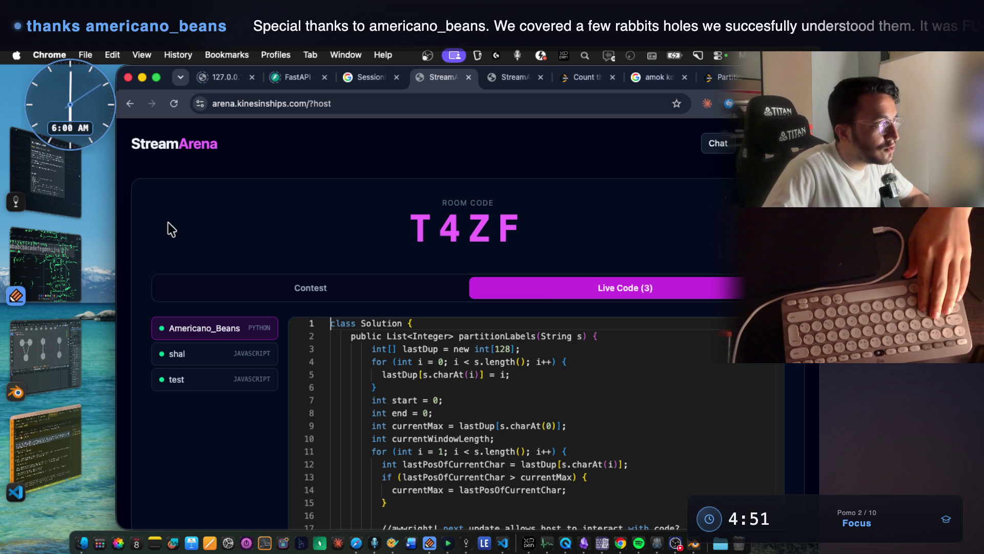
Reposition the browser window and select the full Java solution for copying.
{"action": "left_click_drag", "start_coordinate": [170, 66], "coordinate": [179, 123]}
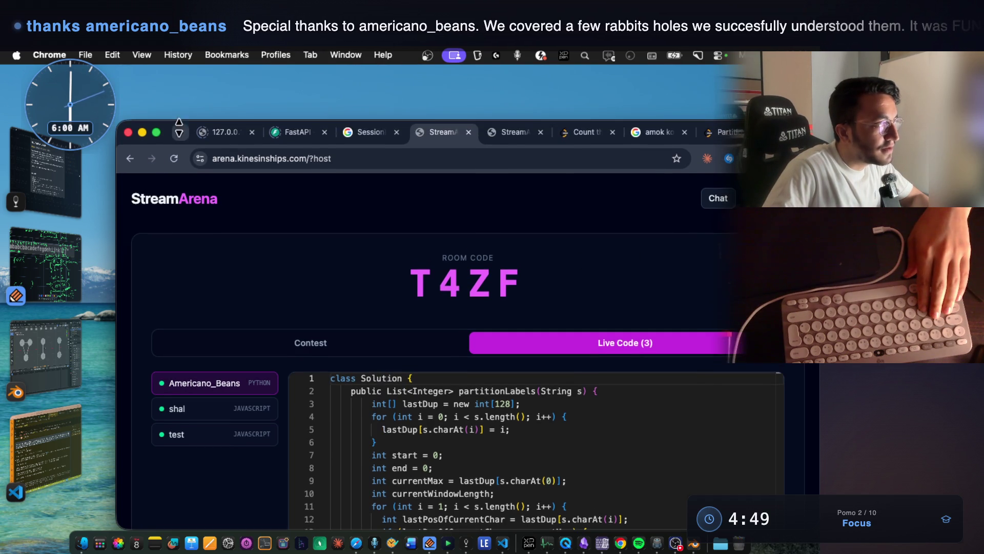
{"action": "left_click", "coordinate": [179, 129]}
{"action": "key", "text": "Escape"}
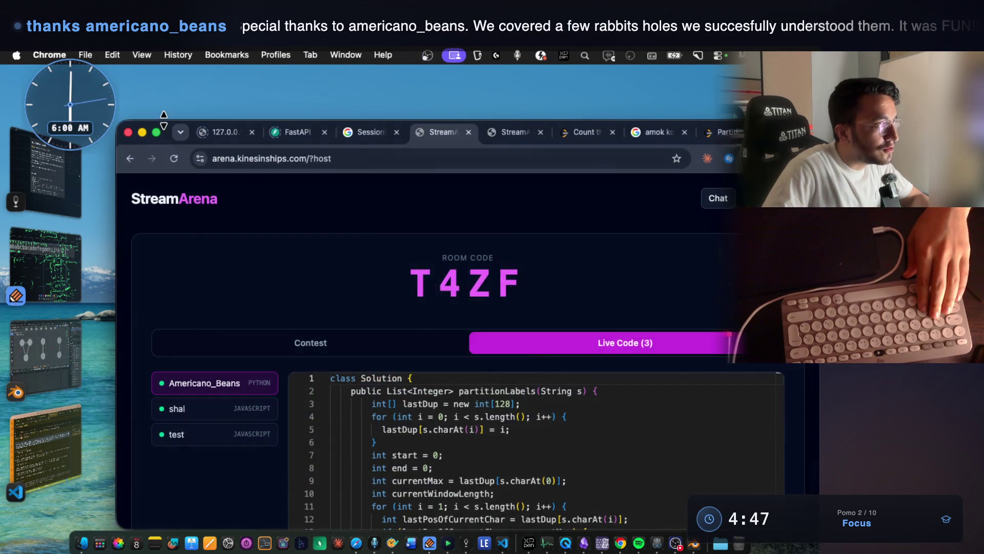
{"action": "left_click_drag", "start_coordinate": [163, 122], "coordinate": [152, 89]}
{"action": "scroll", "coordinate": [519, 418], "scroll_direction": "down", "scroll_amount": 1}
{"action": "scroll", "coordinate": [765, 389], "scroll_direction": "down", "scroll_amount": 5}
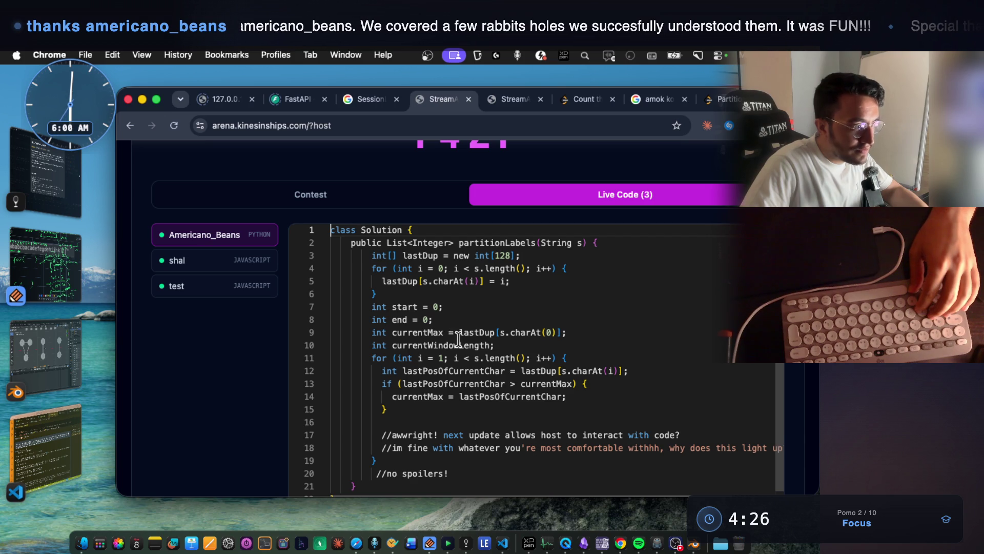
{"action": "scroll", "coordinate": [431, 434], "scroll_direction": "down", "scroll_amount": 1}
{"action": "mouse_move", "coordinate": [333, 483]}
{"action": "left_mouse_down"}
{"action": "mouse_move", "coordinate": [343, 286]}
{"action": "mouse_move", "coordinate": [331, 230]}
{"action": "left_mouse_up"}
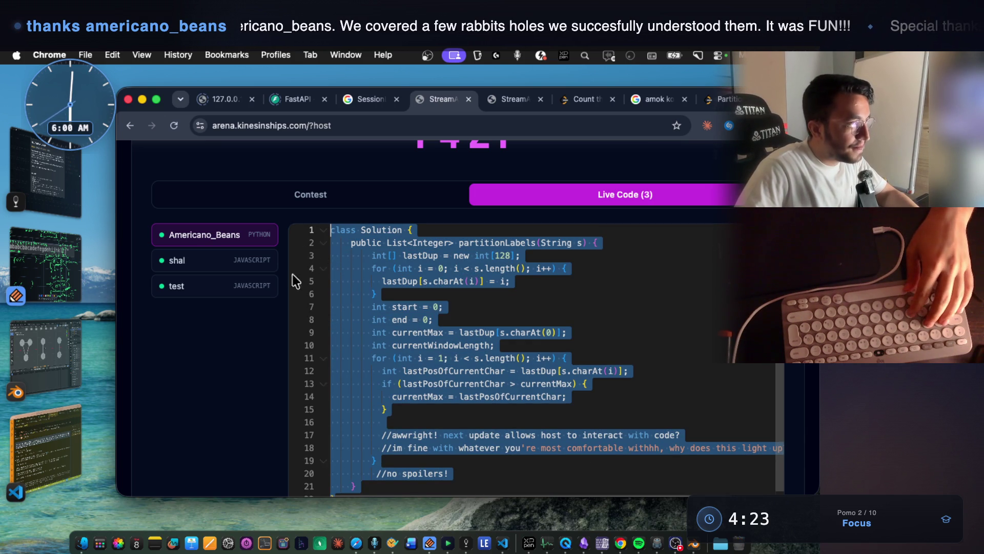
Try pasting the copied solution over the other participant's nine-line code.
{"action": "left_click", "coordinate": [206, 293]}
{"action": "left_click_drag", "start_coordinate": [339, 330], "coordinate": [303, 220]}
{"action": "left_click", "coordinate": [380, 321]}
{"action": "key", "text": "super+a"}
{"action": "key", "text": "super+v"}
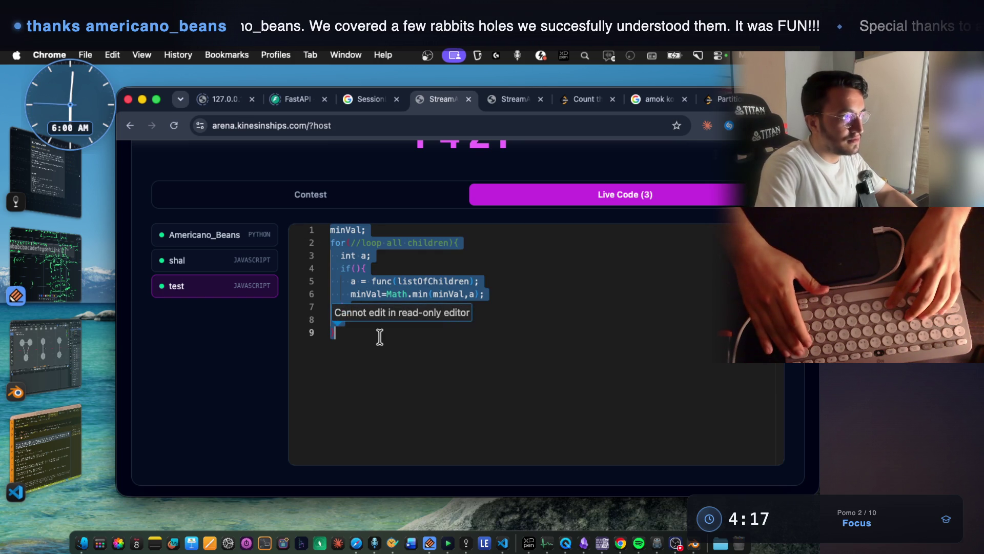
Replace everything in the participant's own My Code editor with the copied Java solution.
{"action": "left_click", "coordinate": [494, 100]}
{"action": "left_click", "coordinate": [297, 437]}
{"action": "key", "text": "super+a"}
{"action": "key", "text": "super+v"}
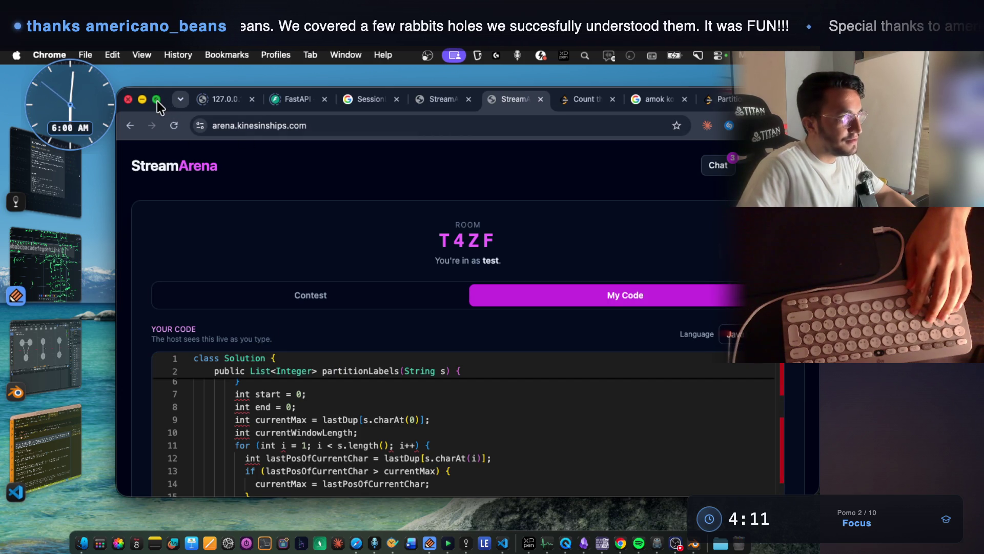
Set the editor language to Java and initialize currentWindowLength to 0.
{"action": "key", "text": "super+Tab"}
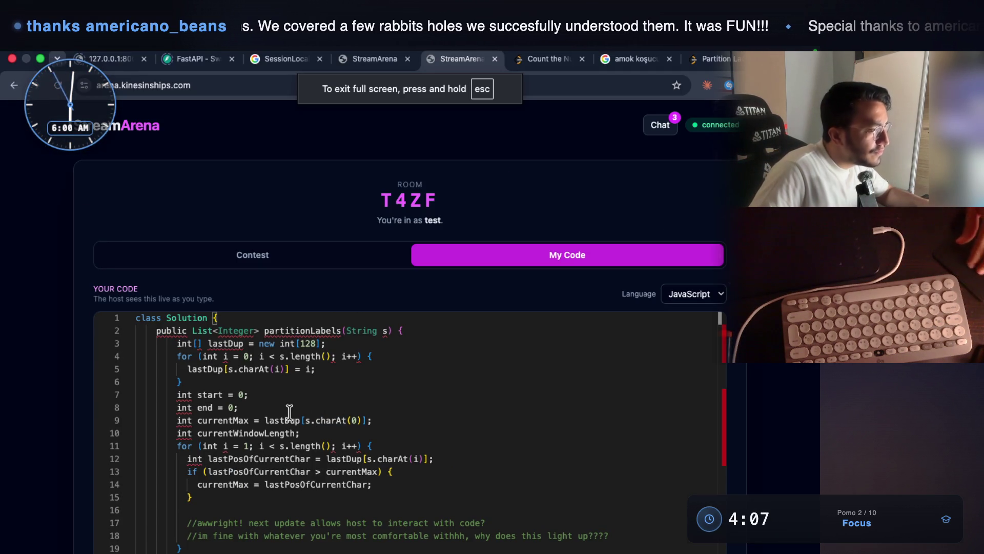
{"action": "left_click", "coordinate": [701, 293]}
{"action": "left_click", "coordinate": [692, 332]}
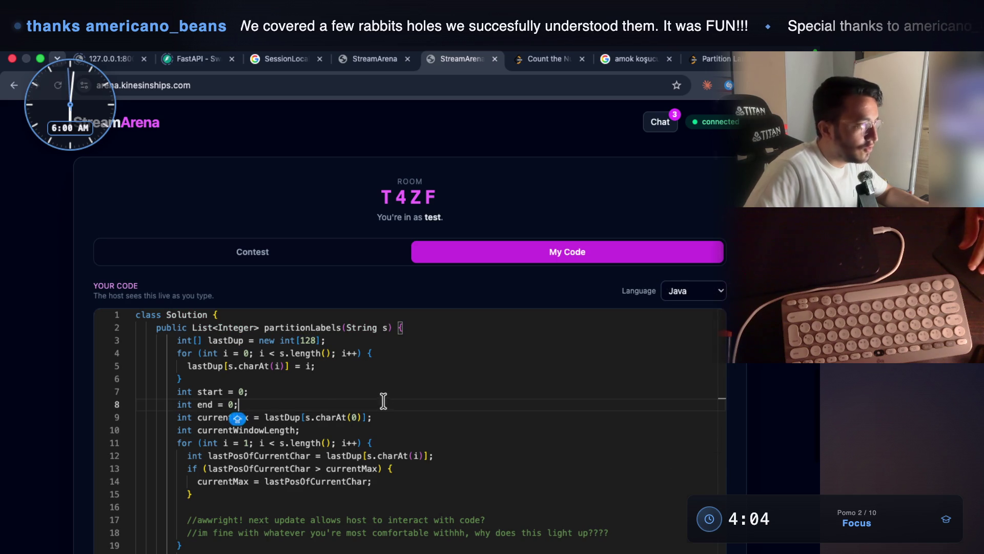
{"action": "left_click", "coordinate": [324, 405]}
{"action": "left_click", "coordinate": [320, 431]}
{"action": "key", "text": "Down"}
{"action": "key", "text": "Down"}
{"action": "key", "text": "Up"}
{"action": "key", "text": "Up"}
{"action": "key", "text": "Return"}
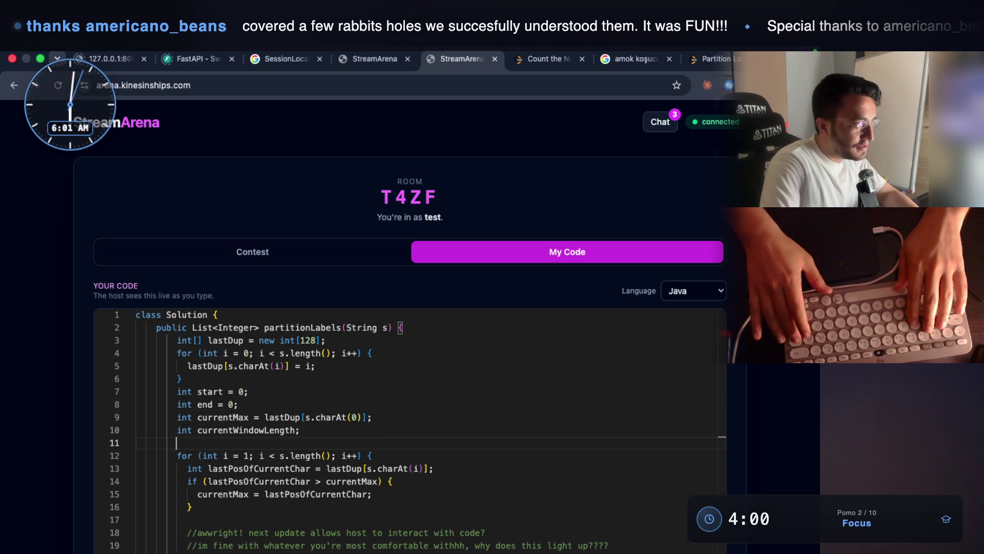
{"action": "left_click", "coordinate": [328, 430]}
{"action": "key", "text": "Left"}
{"action": "type", "text": "=0"}
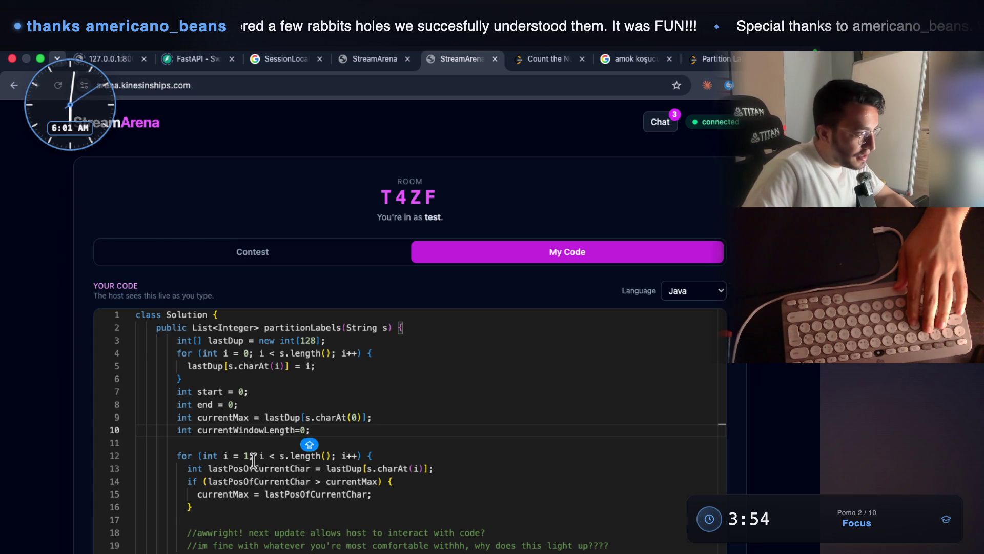
Add a currentWindowLength increment line after lastPosOfCurrentChar inside the loop.
{"action": "left_click", "coordinate": [435, 469]}
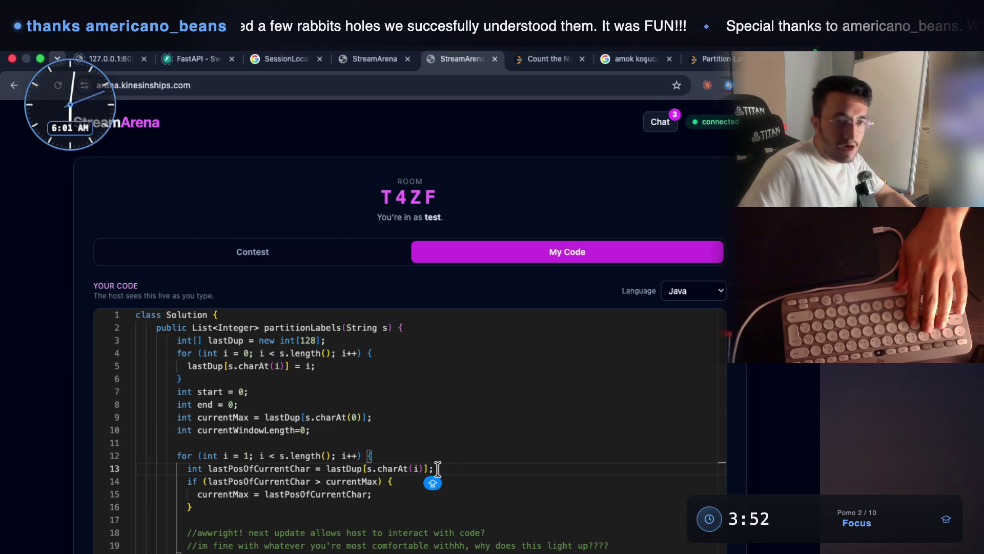
{"action": "key", "text": "Return"}
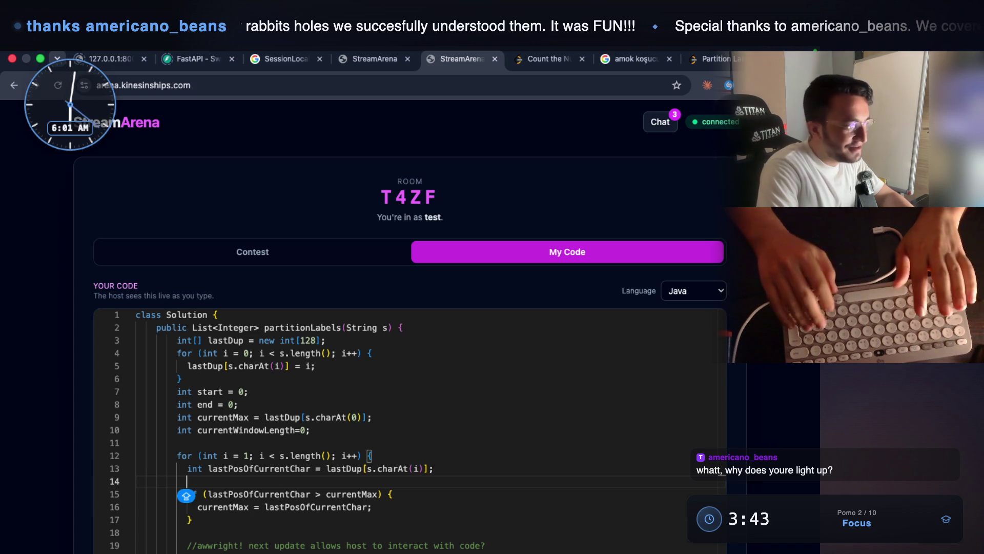
{"action": "type", "text": "curr"}
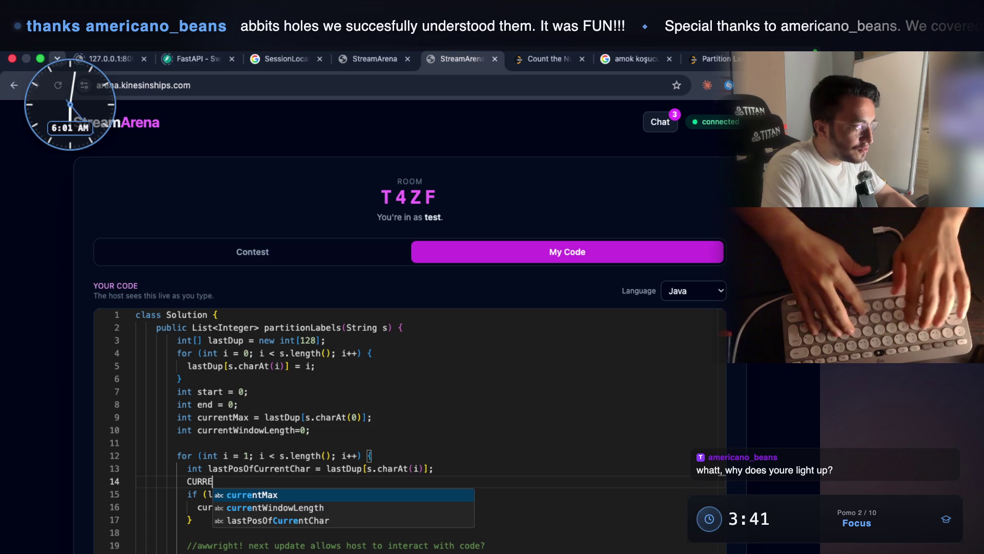
{"action": "key", "text": "BackSpace"}
{"action": "key", "text": "BackSpace"}
{"action": "key", "text": "BackSpace"}
{"action": "type", "text": "curr"}
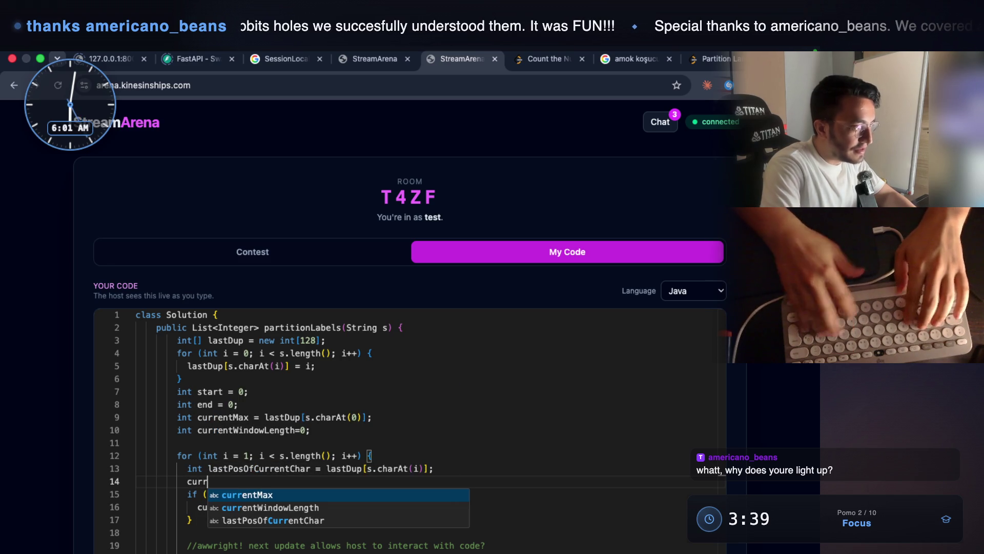
{"action": "key", "text": "Down"}
{"action": "key", "text": "Return"}
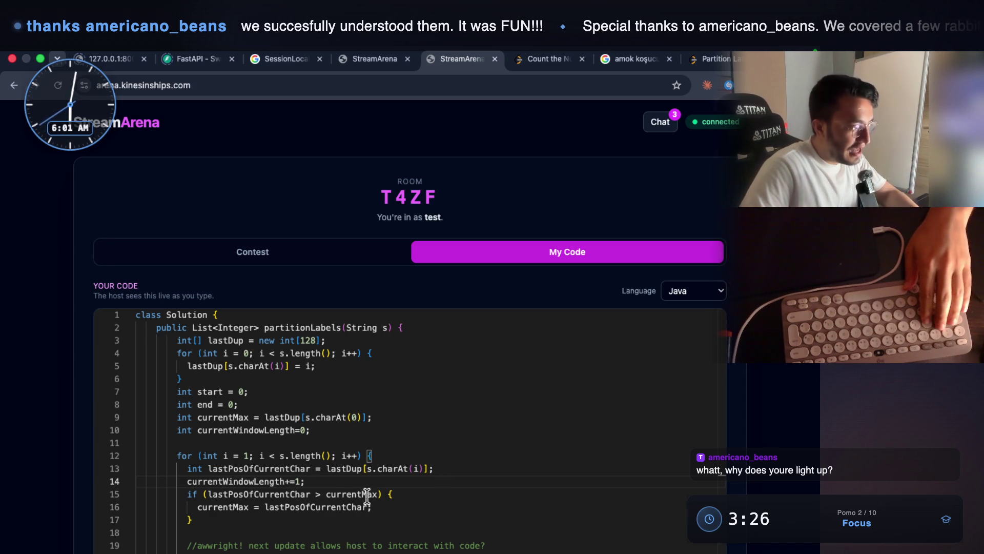
Add a comment after the increment, changing its word 'partition' to 'divide'.
{"action": "key", "text": "Return"}
{"action": "type", "text": "//this is"}
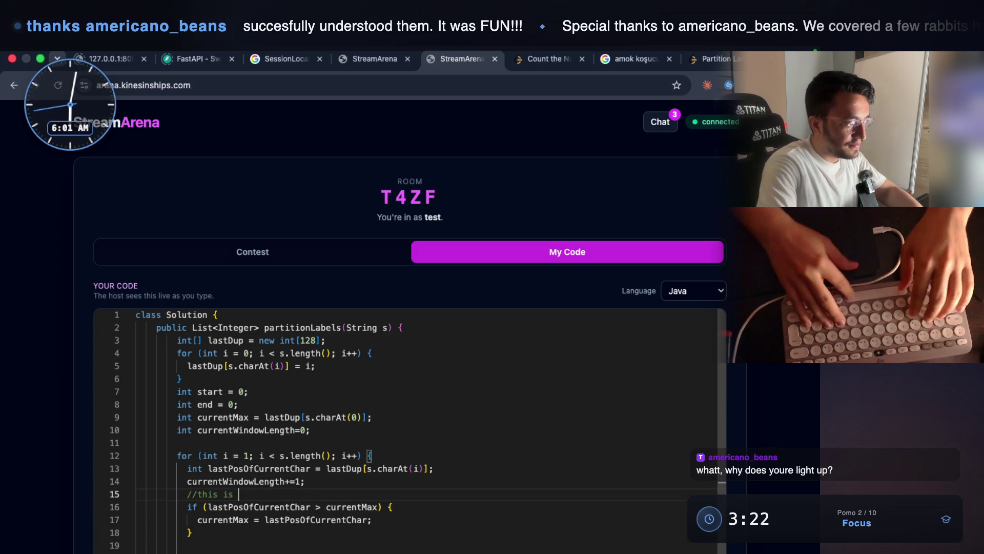
{"action": "type", "text": "ere"}
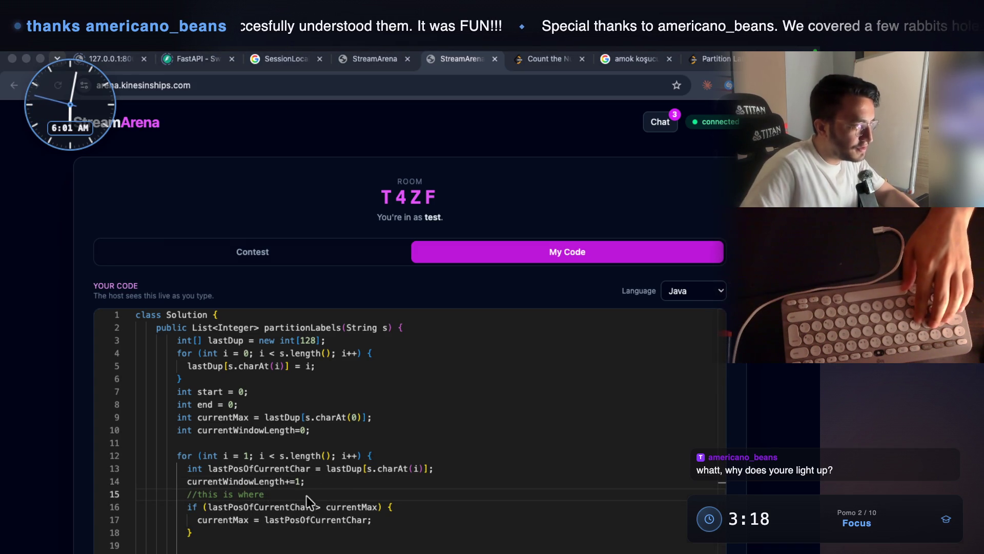
{"action": "left_click", "coordinate": [309, 491]}
{"action": "type", "text": "we "}
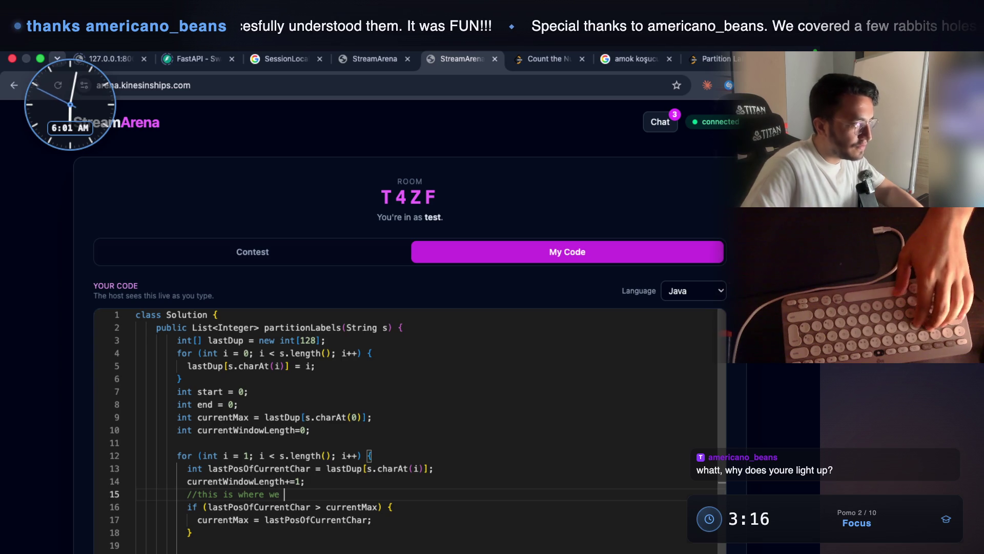
{"action": "type", "text": "parti"}
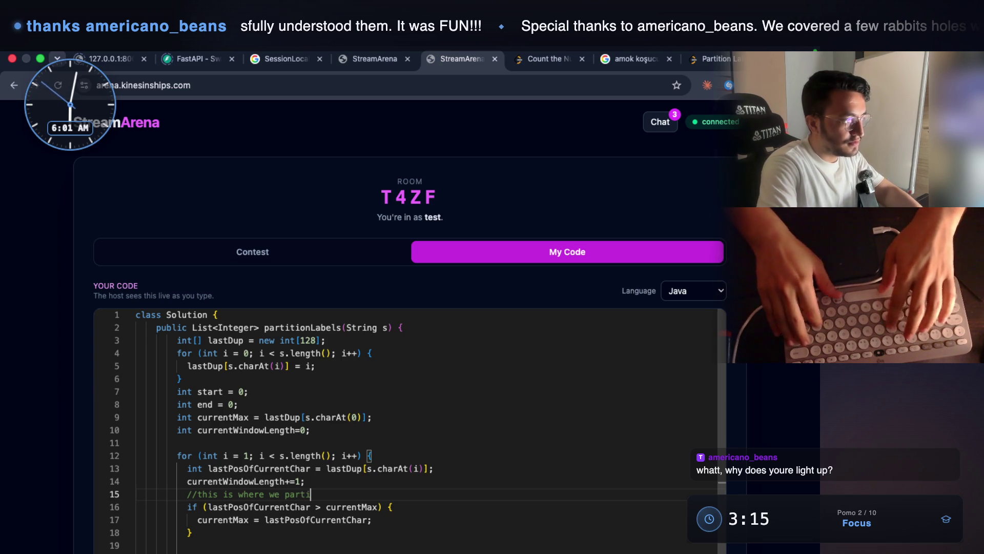
{"action": "type", "text": "tion"}
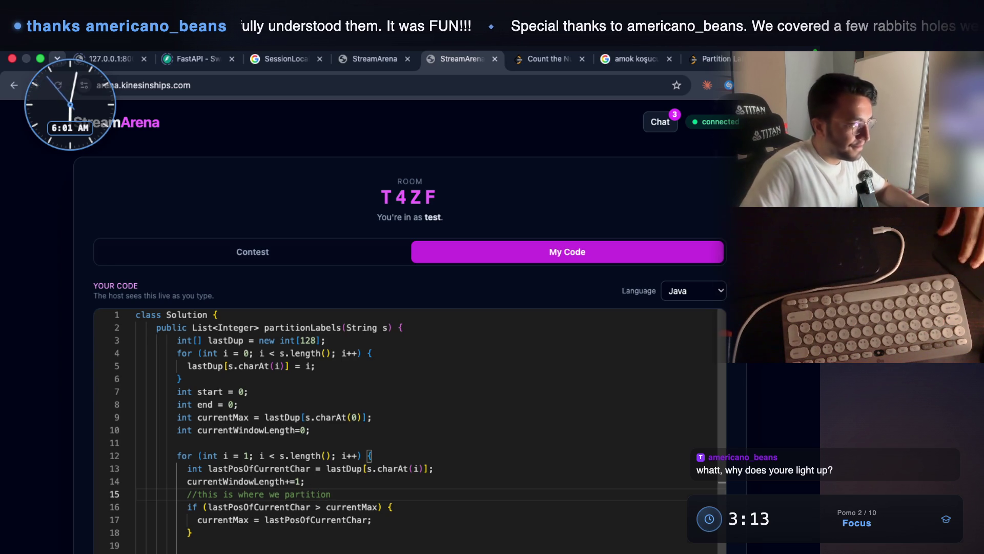
{"action": "scroll", "coordinate": [296, 492], "scroll_direction": "down", "scroll_amount": 1}
{"action": "double_click", "coordinate": [310, 486]}
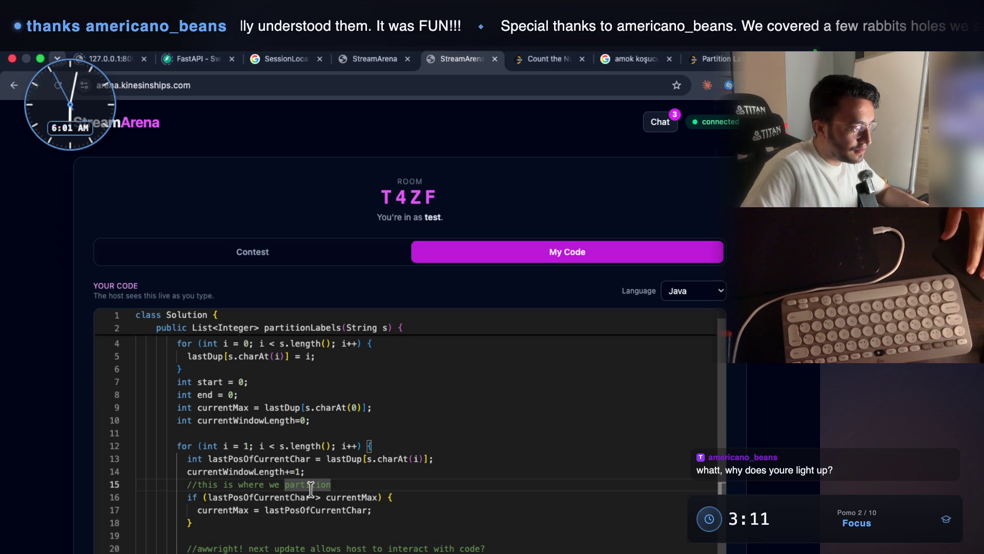
{"action": "type", "text": "divide"}
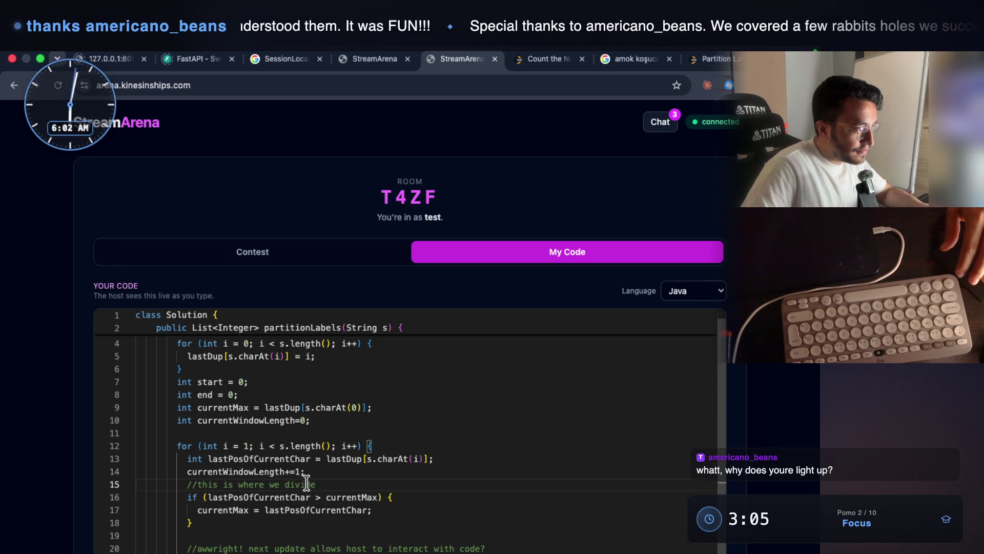
In the if block, add currentWindowLength=0; // brand-new window after the currentMax update.
{"action": "left_click", "coordinate": [380, 511]}
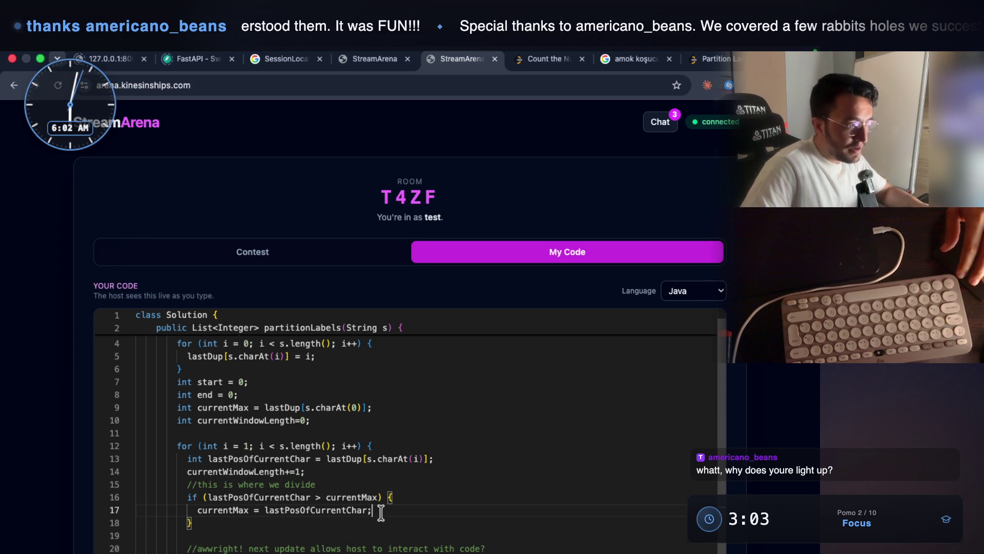
{"action": "key", "text": "Return"}
{"action": "type", "text": "curr"}
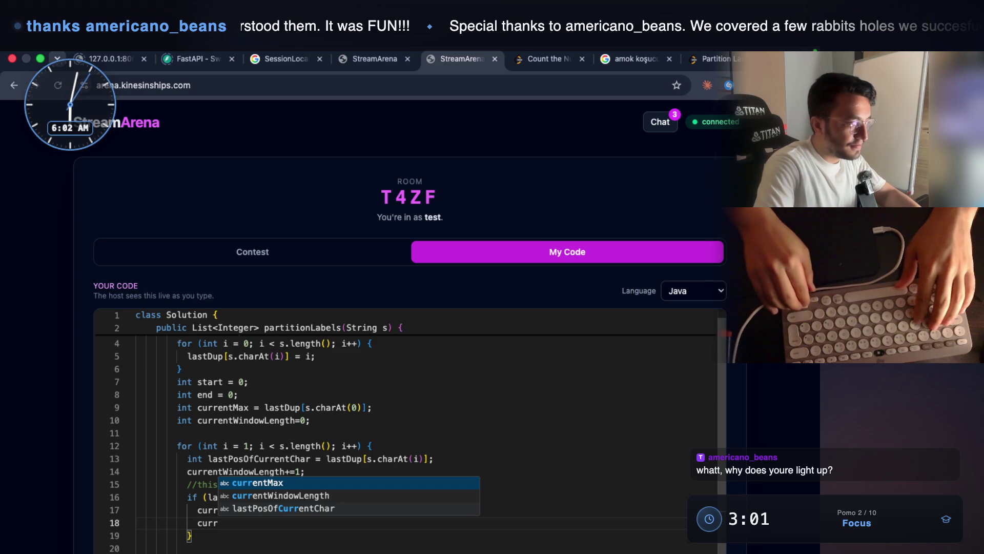
{"action": "key", "text": "Down"}
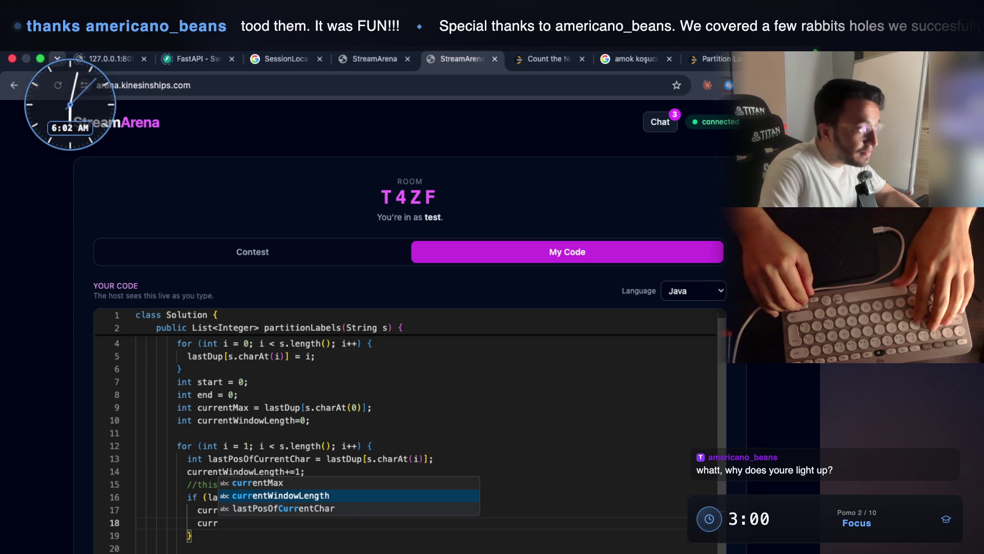
{"action": "key", "text": "Return"}
{"action": "type", "text": "=0;"}
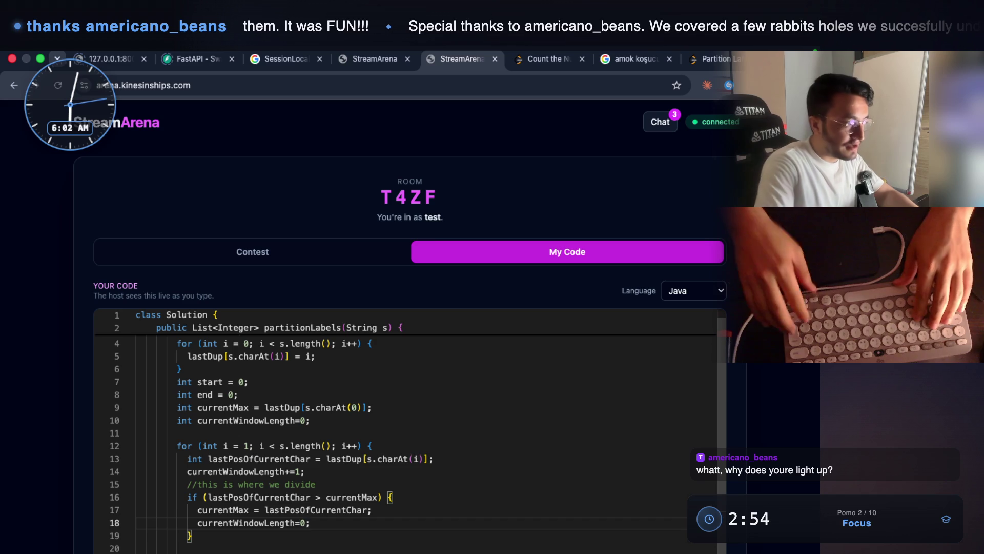
{"action": "type", "text": " // bran"}
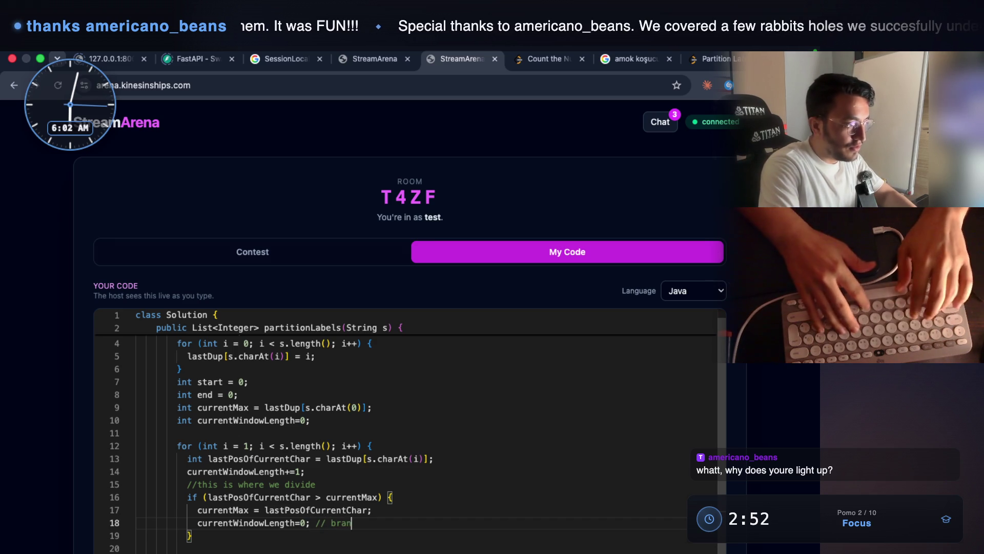
{"action": "type", "text": "d-new "}
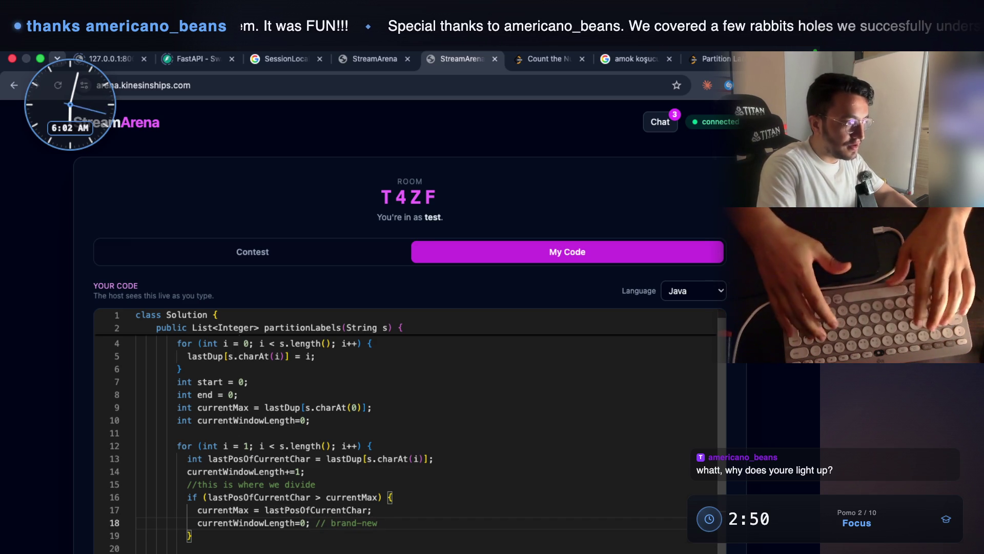
{"action": "type", "text": "window"}
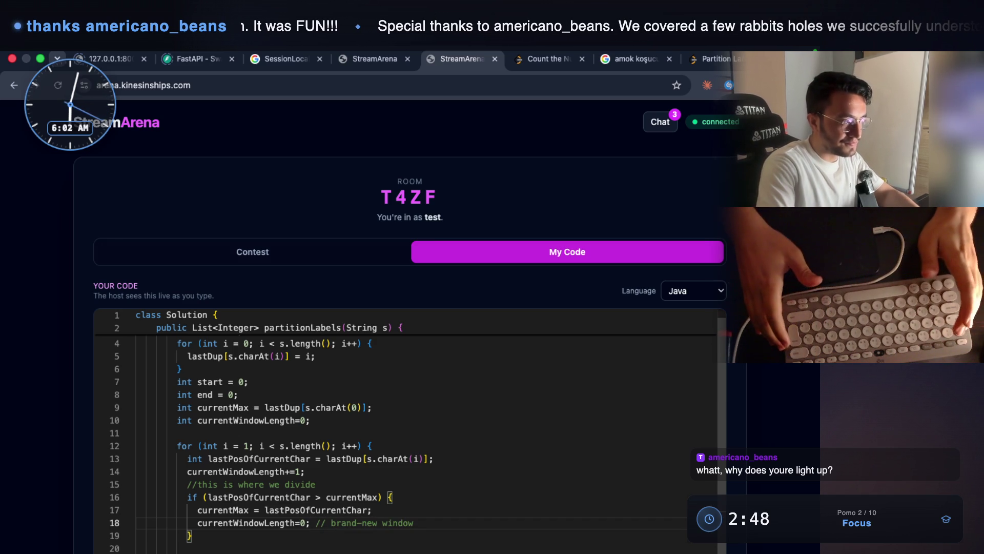
{"action": "scroll", "coordinate": [354, 477], "scroll_direction": "down", "scroll_amount": 1}
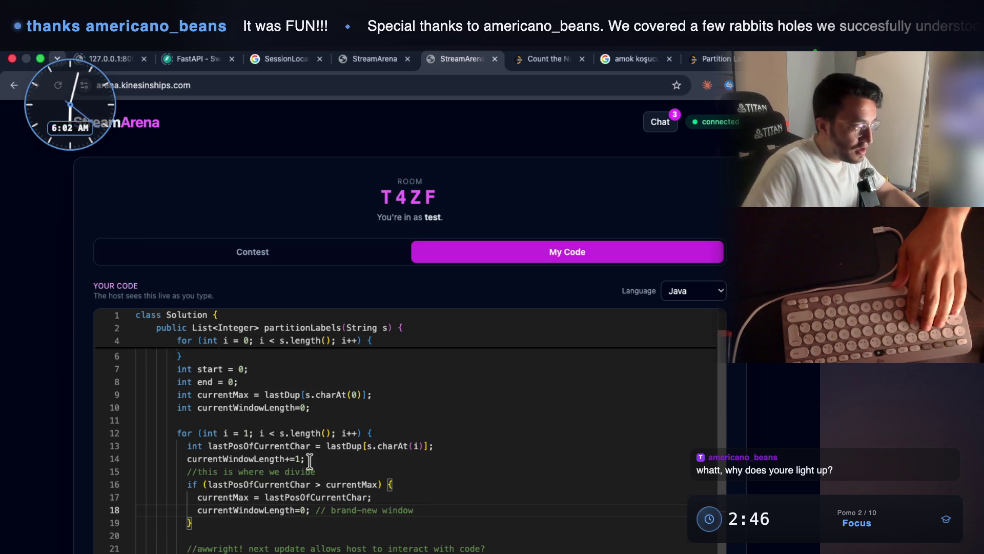
{"action": "left_click_drag", "start_coordinate": [172, 433], "coordinate": [367, 434]}
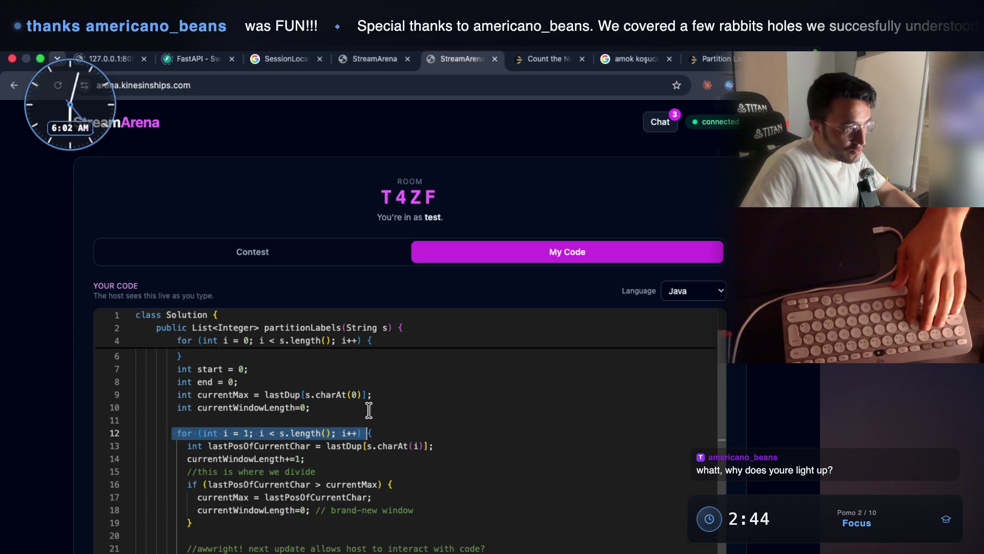
{"action": "left_click", "coordinate": [368, 328]}
{"action": "key", "text": "alt+shift+Left"}
{"action": "key", "text": "alt+shift+Left"}
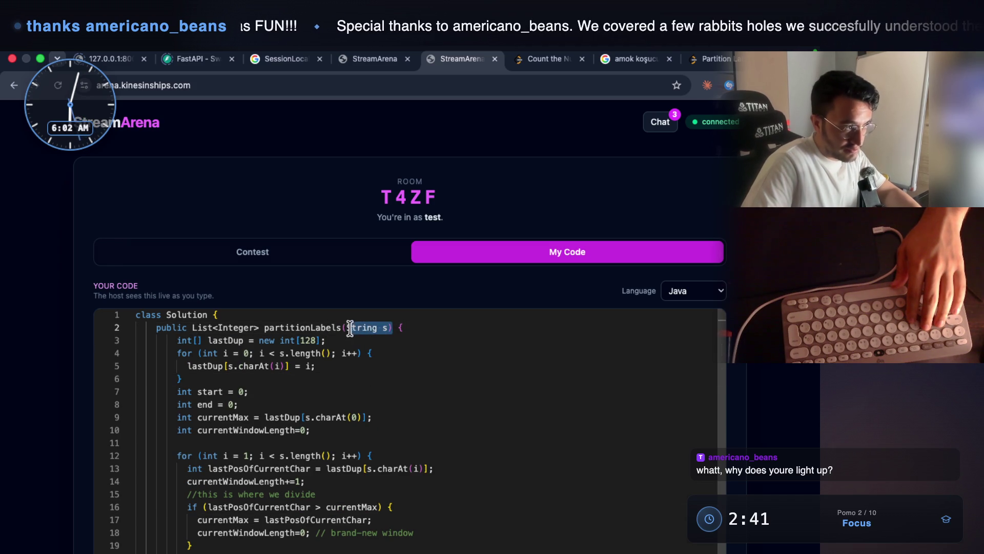
{"action": "left_click_drag", "start_coordinate": [181, 468], "coordinate": [304, 468]}
{"action": "left_click", "coordinate": [302, 468]}
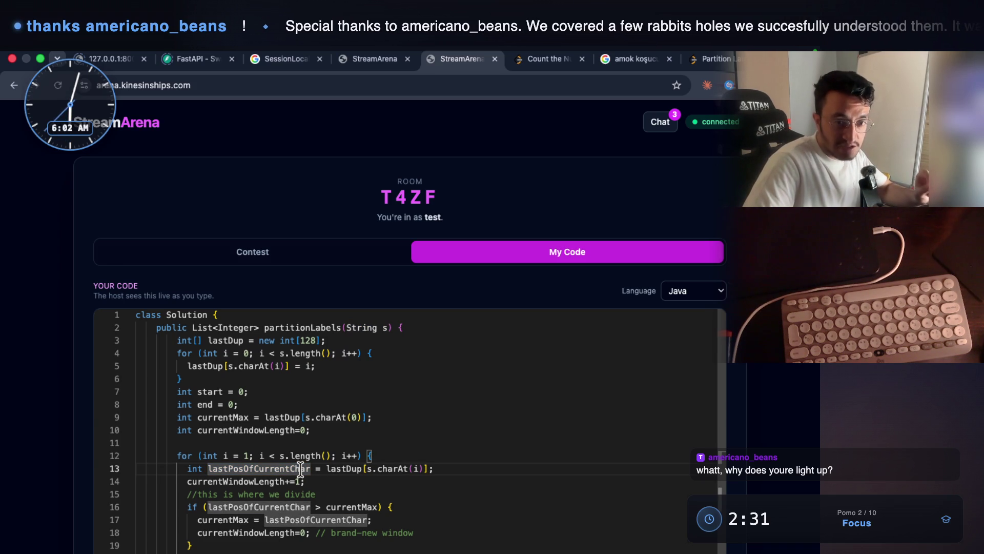
{"action": "double_click", "coordinate": [300, 469]}
{"action": "left_click", "coordinate": [301, 468]}
{"action": "double_click", "coordinate": [270, 467]}
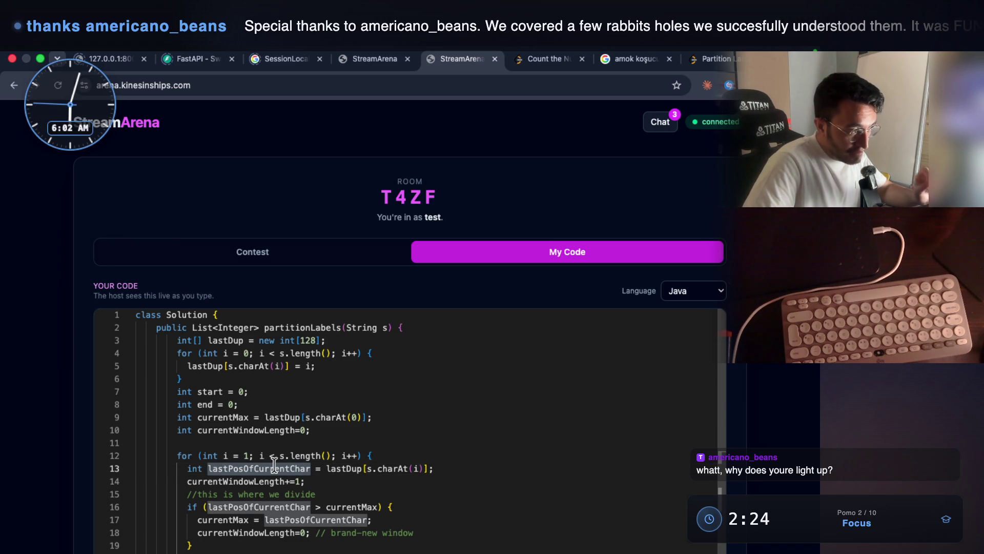
{"action": "left_click", "coordinate": [315, 482]}
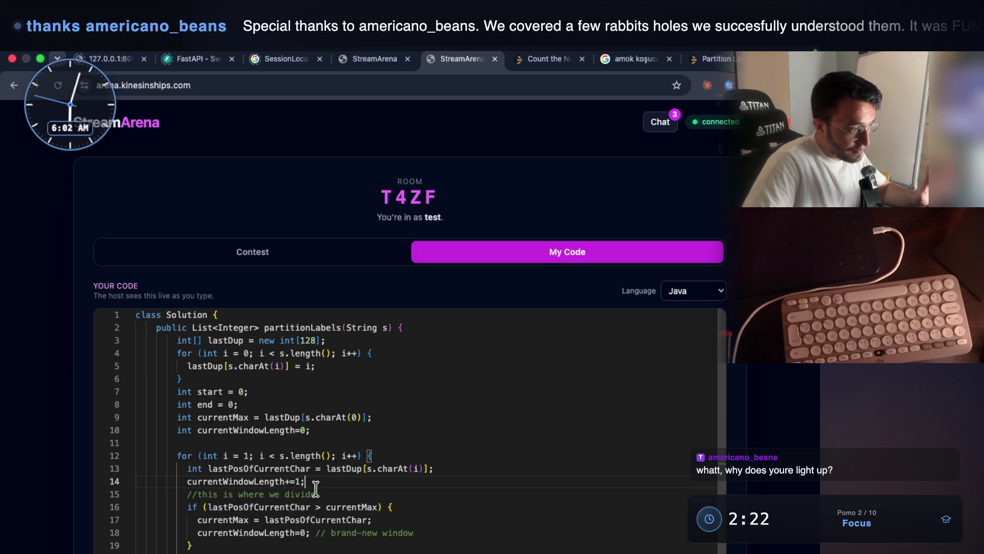
{"action": "left_click_drag", "start_coordinate": [206, 506], "coordinate": [301, 506]}
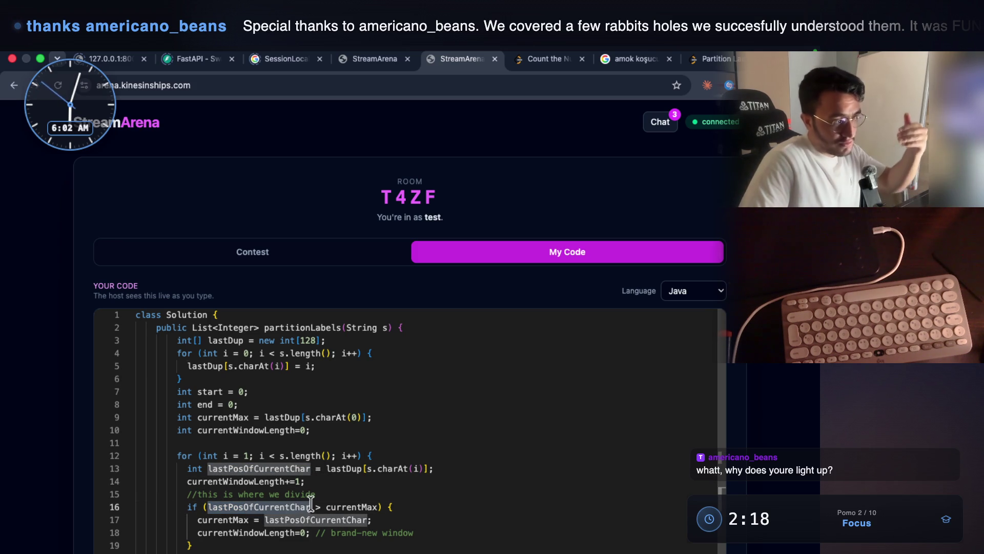
{"action": "double_click", "coordinate": [347, 507]}
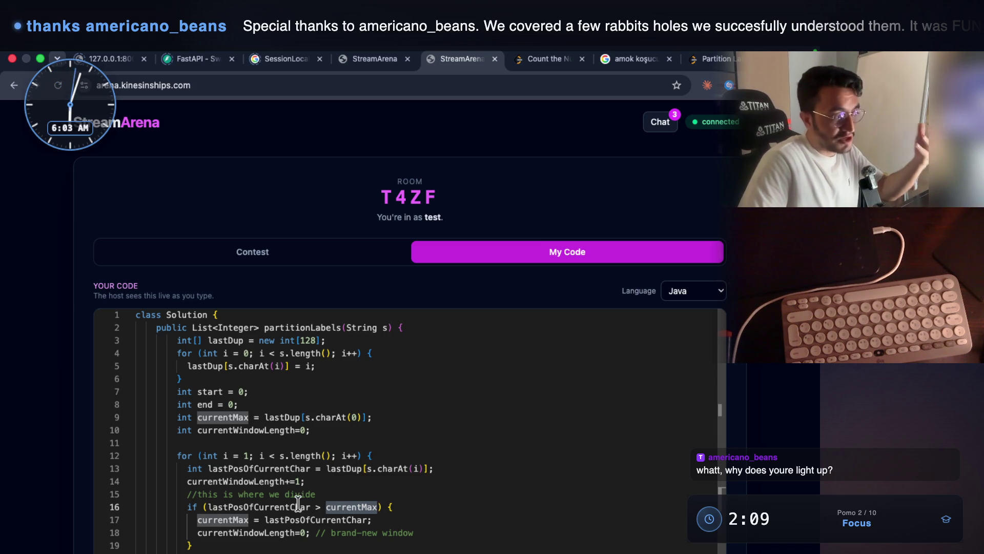
{"action": "left_click_drag", "start_coordinate": [207, 507], "coordinate": [378, 507]}
{"action": "left_click_drag", "start_coordinate": [199, 519], "coordinate": [252, 519]}
{"action": "left_click", "coordinate": [283, 520]}
{"action": "double_click", "coordinate": [252, 532]}
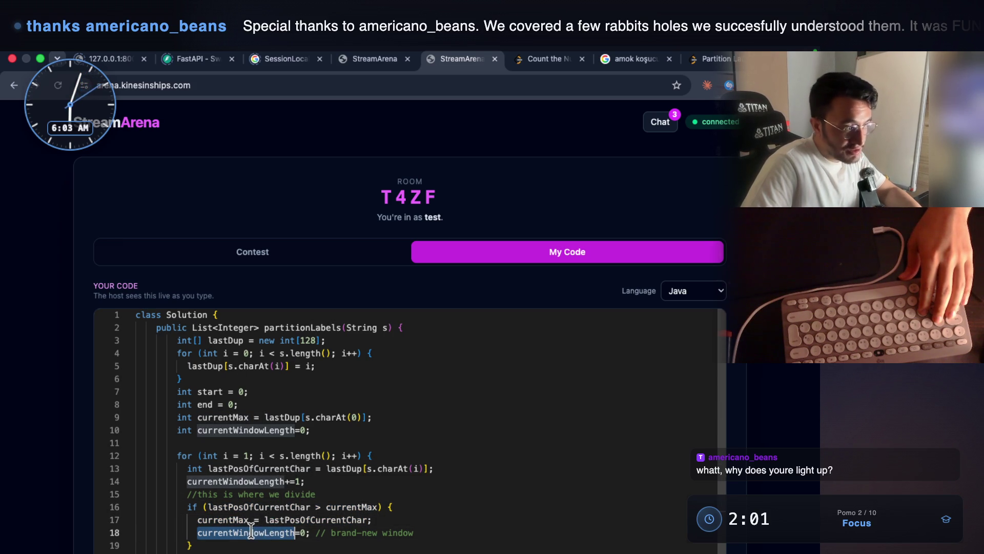
{"action": "left_click_drag", "start_coordinate": [414, 532], "coordinate": [289, 523]}
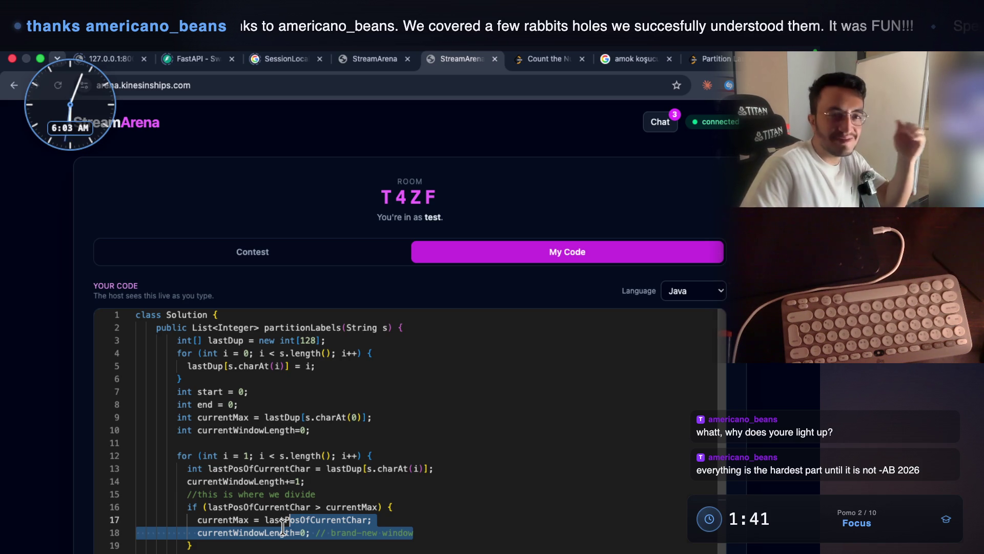
Review currentWindowLength's use on line 14 and select its declaration on line 10.
{"action": "left_click", "coordinate": [283, 524]}
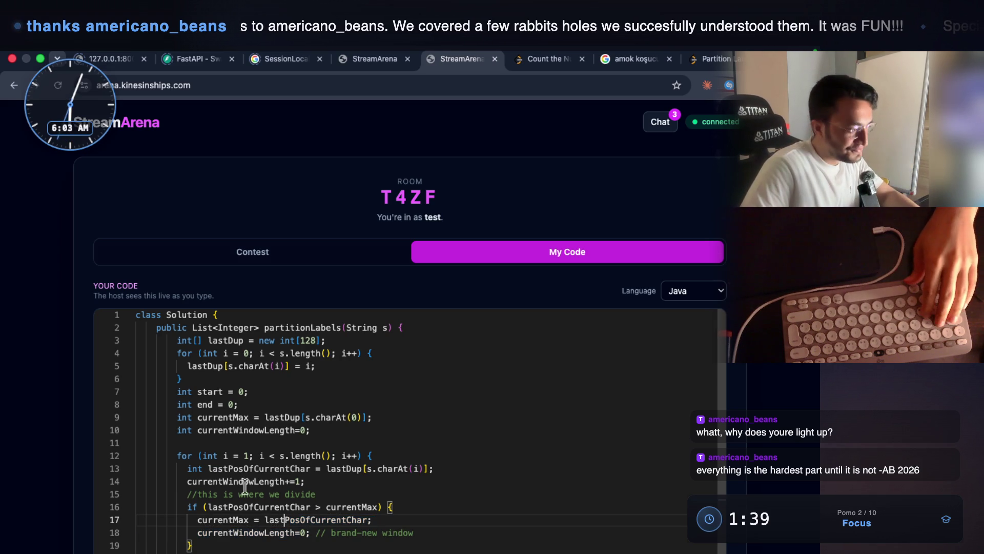
{"action": "left_click", "coordinate": [195, 481]}
{"action": "left_click_drag", "start_coordinate": [312, 431], "coordinate": [182, 428]}
{"action": "scroll", "coordinate": [303, 454], "scroll_direction": "down", "scroll_amount": 1}
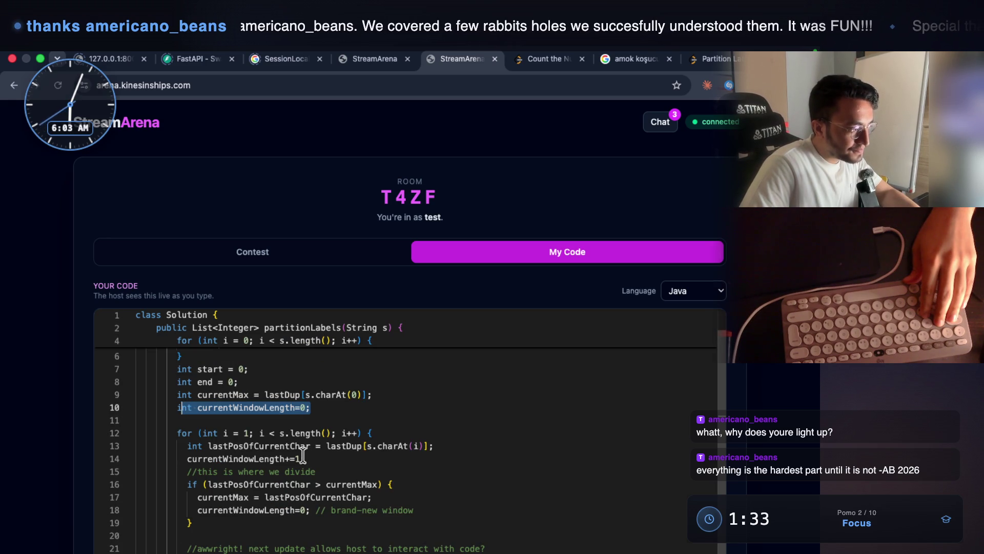
{"action": "scroll", "coordinate": [267, 438], "scroll_direction": "up", "scroll_amount": 1}
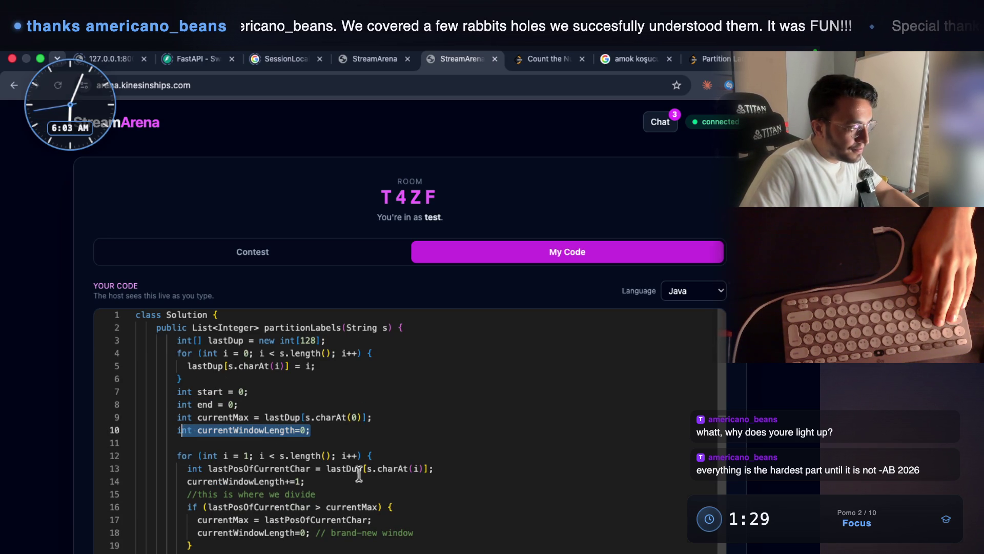
Park the caret on empty line 11 and switch to the Notability partition sketch.
{"action": "left_click", "coordinate": [311, 432]}
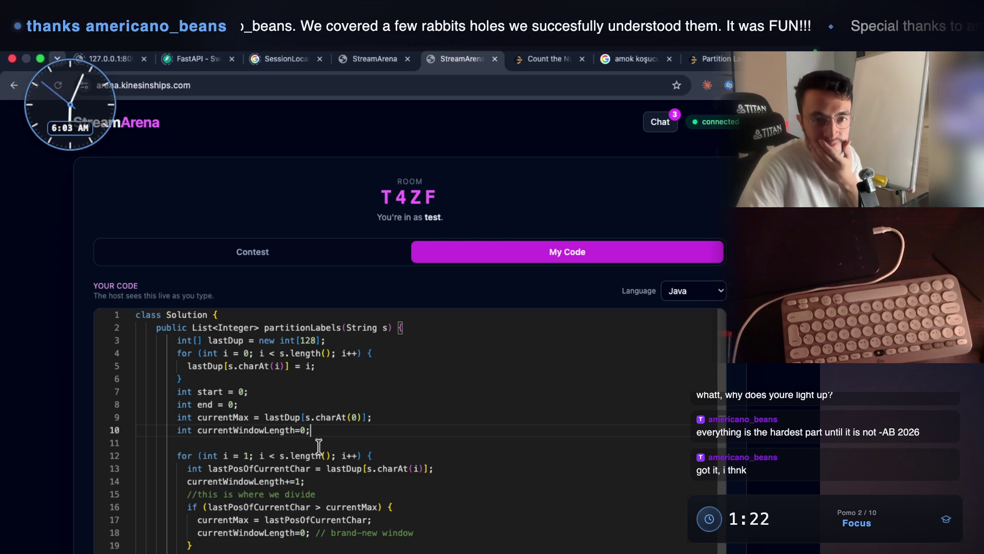
{"action": "left_click", "coordinate": [319, 446]}
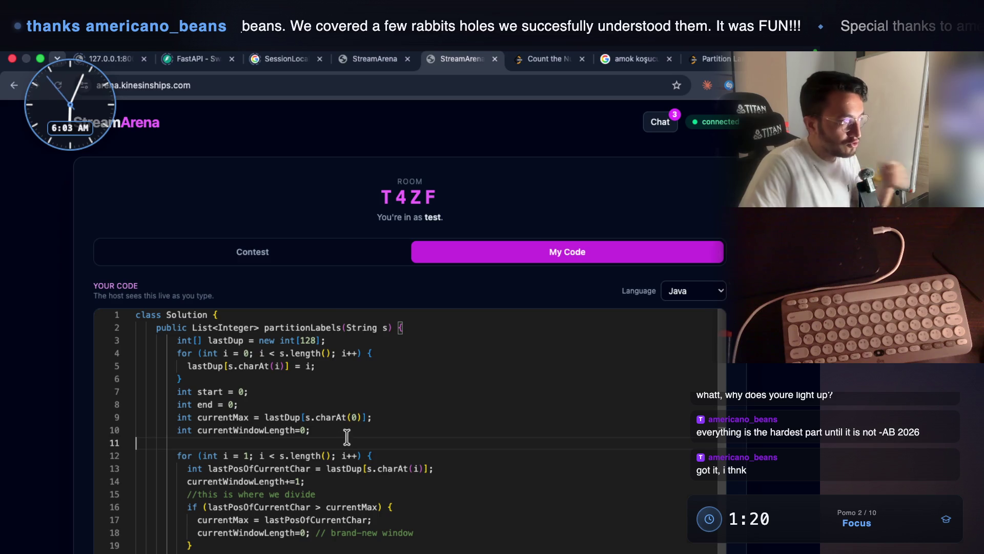
{"action": "key", "text": "ctrl+Right"}
{"action": "key", "text": "ctrl+Right"}
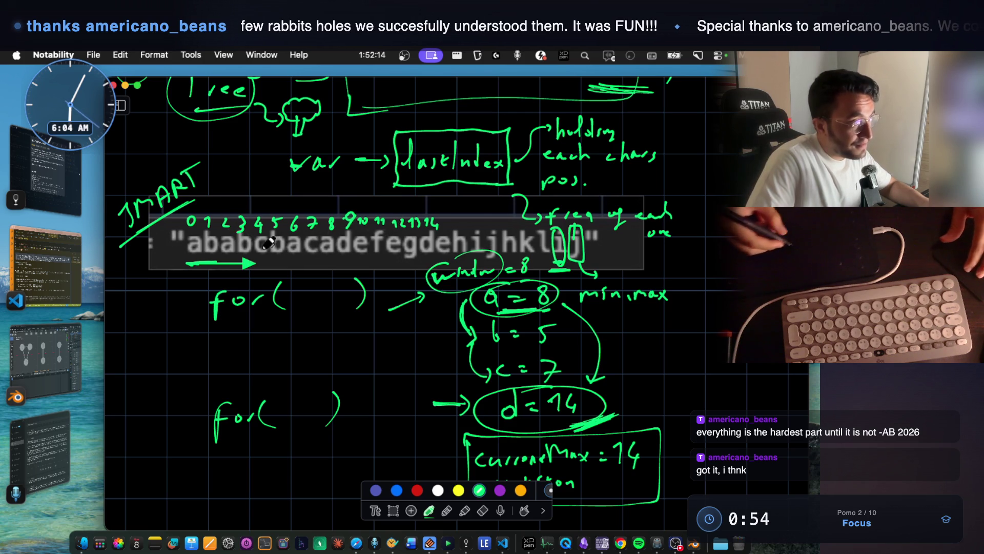
Draw a short green dash under the middle of the example string.
{"action": "scroll", "coordinate": [559, 324], "scroll_direction": "down", "scroll_amount": 1}
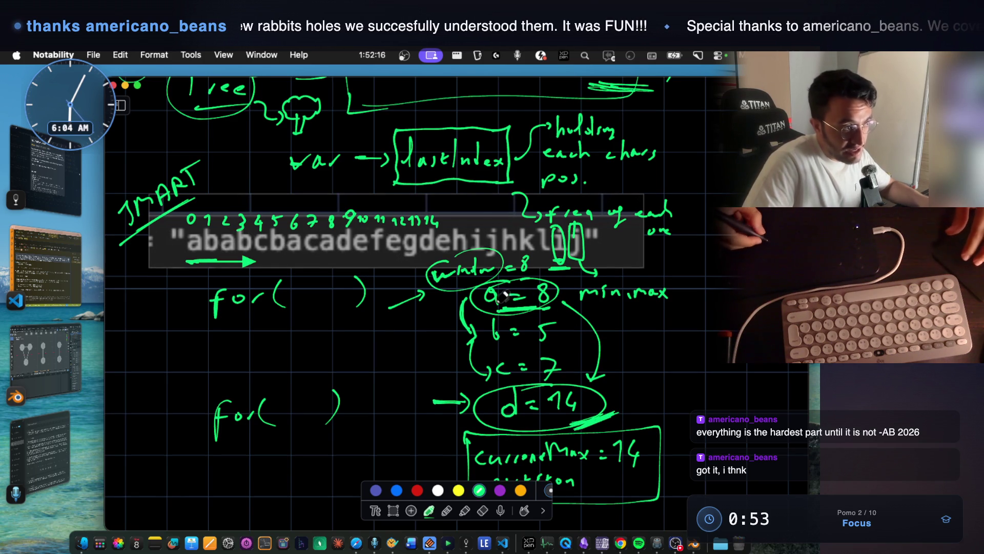
{"action": "left_click_drag", "start_coordinate": [324, 260], "coordinate": [331, 260]}
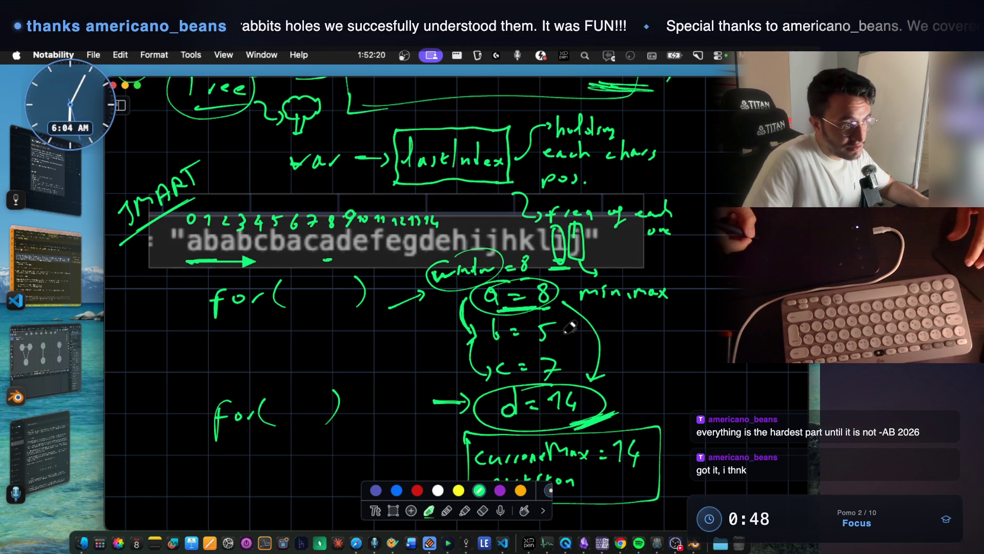
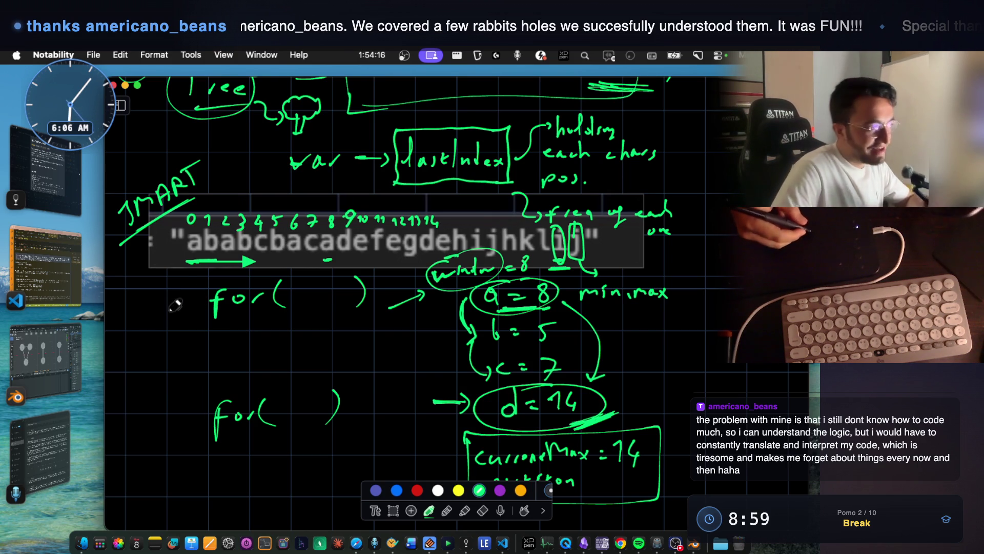
Write an underlined 'Grab' at the left and a boxed 'LastIndex' between the two for loops.
{"action": "mouse_move", "coordinate": [136, 343]}
{"action": "left_mouse_down"}
{"action": "mouse_move", "coordinate": [130, 380]}
{"action": "mouse_move", "coordinate": [175, 354]}
{"action": "left_mouse_up"}
{"action": "mouse_move", "coordinate": [137, 403]}
{"action": "left_mouse_down"}
{"action": "mouse_move", "coordinate": [190, 367]}
{"action": "mouse_move", "coordinate": [174, 383]}
{"action": "left_mouse_up"}
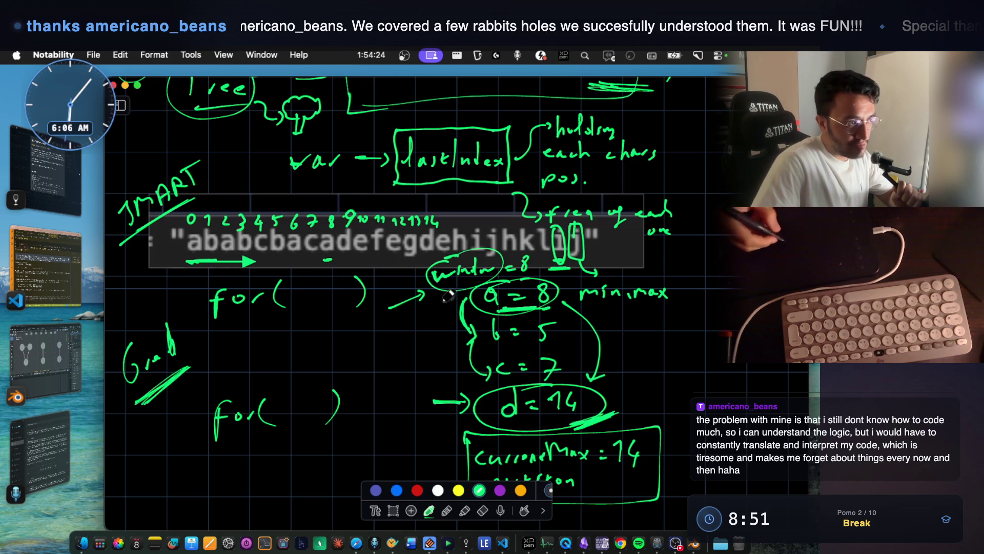
{"action": "mouse_move", "coordinate": [257, 337]}
{"action": "left_mouse_down"}
{"action": "mouse_move", "coordinate": [271, 365]}
{"action": "mouse_move", "coordinate": [365, 359]}
{"action": "left_mouse_up"}
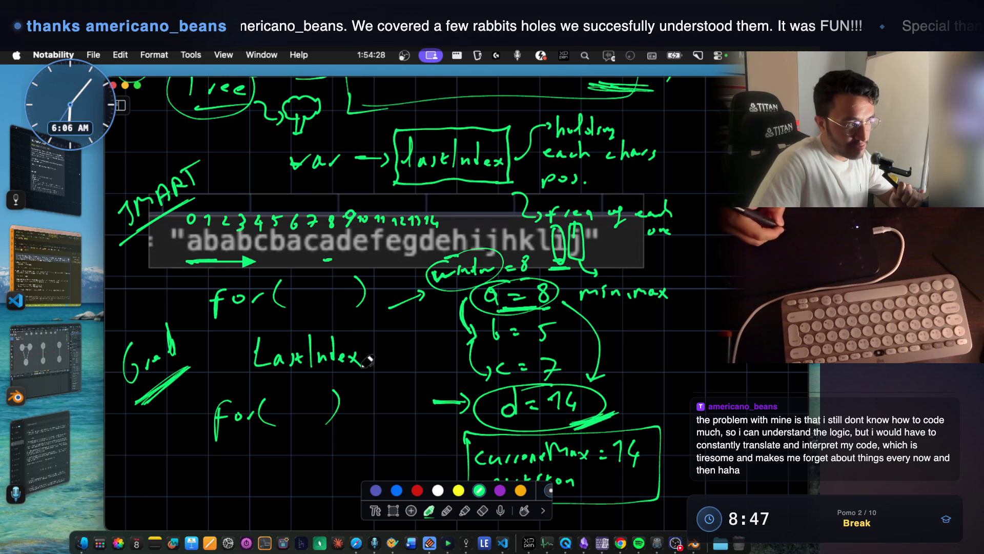
{"action": "mouse_move", "coordinate": [244, 334]}
{"action": "left_mouse_down"}
{"action": "mouse_move", "coordinate": [343, 382]}
{"action": "mouse_move", "coordinate": [382, 315]}
{"action": "mouse_move", "coordinate": [241, 320]}
{"action": "mouse_move", "coordinate": [239, 336]}
{"action": "left_mouse_up"}
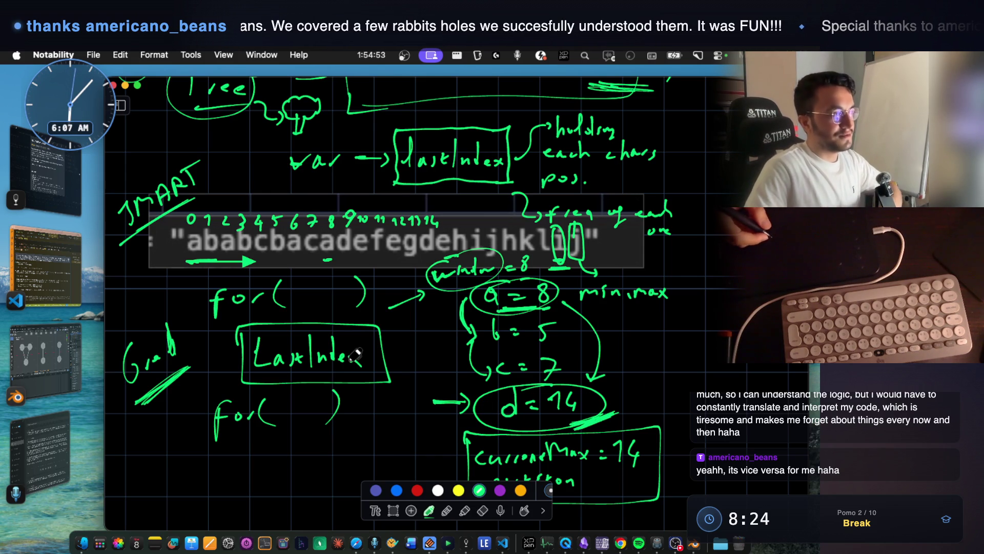
{"action": "scroll", "coordinate": [355, 355], "scroll_direction": "down", "scroll_amount": 3}
Write a = 8 and b = 5 beneath the currentMax box.
{"action": "scroll", "coordinate": [522, 275], "scroll_direction": "up", "scroll_amount": 5}
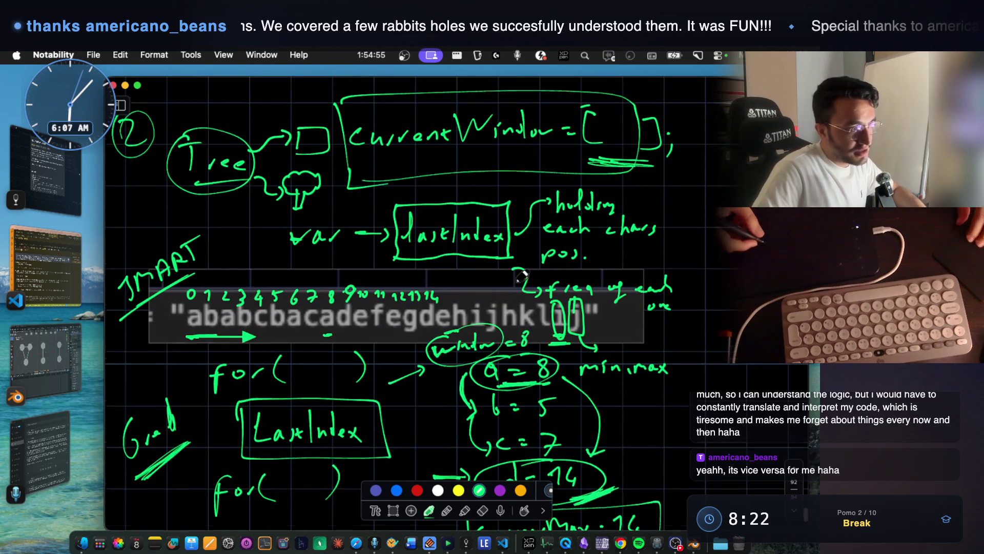
{"action": "scroll", "coordinate": [523, 275], "scroll_direction": "down", "scroll_amount": 3}
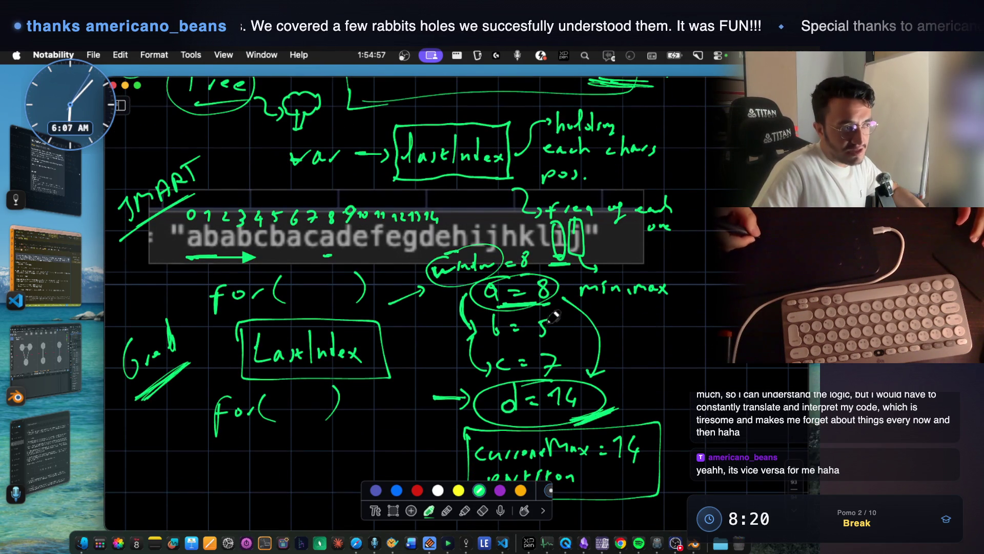
{"action": "scroll", "coordinate": [535, 282], "scroll_direction": "down", "scroll_amount": 9}
{"action": "mouse_move", "coordinate": [226, 281]}
{"action": "left_mouse_down"}
{"action": "mouse_move", "coordinate": [229, 307]}
{"action": "mouse_move", "coordinate": [252, 296]}
{"action": "left_mouse_up"}
{"action": "left_click_drag", "start_coordinate": [237, 306], "coordinate": [254, 304]}
{"action": "mouse_move", "coordinate": [303, 279]}
{"action": "left_mouse_down"}
{"action": "mouse_move", "coordinate": [301, 298]}
{"action": "mouse_move", "coordinate": [302, 278]}
{"action": "left_mouse_up"}
{"action": "left_click_drag", "start_coordinate": [224, 328], "coordinate": [228, 365]}
{"action": "left_click_drag", "start_coordinate": [243, 355], "coordinate": [256, 354]}
{"action": "left_click_drag", "start_coordinate": [244, 367], "coordinate": [258, 366]}
Write c = 7 below b = 5, then circle 5 and 7 together and undo that ellipse.
{"action": "scroll", "coordinate": [307, 348], "scroll_direction": "up", "scroll_amount": 2}
{"action": "scroll", "coordinate": [318, 344], "scroll_direction": "down", "scroll_amount": 3}
{"action": "scroll", "coordinate": [321, 343], "scroll_direction": "down", "scroll_amount": 1}
{"action": "left_click_drag", "start_coordinate": [290, 314], "coordinate": [289, 336]}
{"action": "left_click_drag", "start_coordinate": [225, 387], "coordinate": [233, 404]}
{"action": "left_click_drag", "start_coordinate": [243, 393], "coordinate": [255, 392]}
{"action": "left_click_drag", "start_coordinate": [244, 402], "coordinate": [294, 405]}
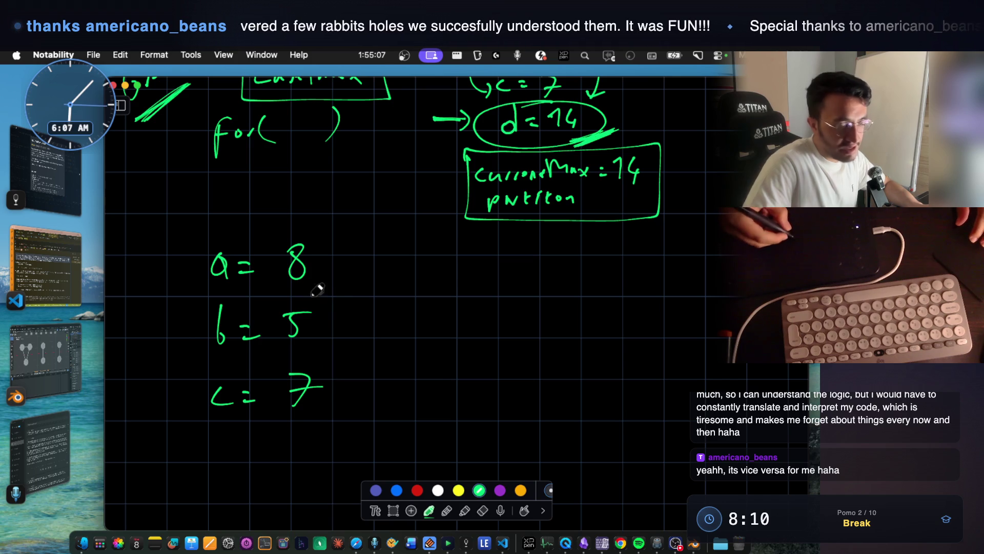
{"action": "mouse_move", "coordinate": [279, 306]}
{"action": "left_mouse_down"}
{"action": "mouse_move", "coordinate": [280, 403]}
{"action": "mouse_move", "coordinate": [325, 406]}
{"action": "mouse_move", "coordinate": [323, 295]}
{"action": "mouse_move", "coordinate": [281, 301]}
{"action": "left_mouse_up"}
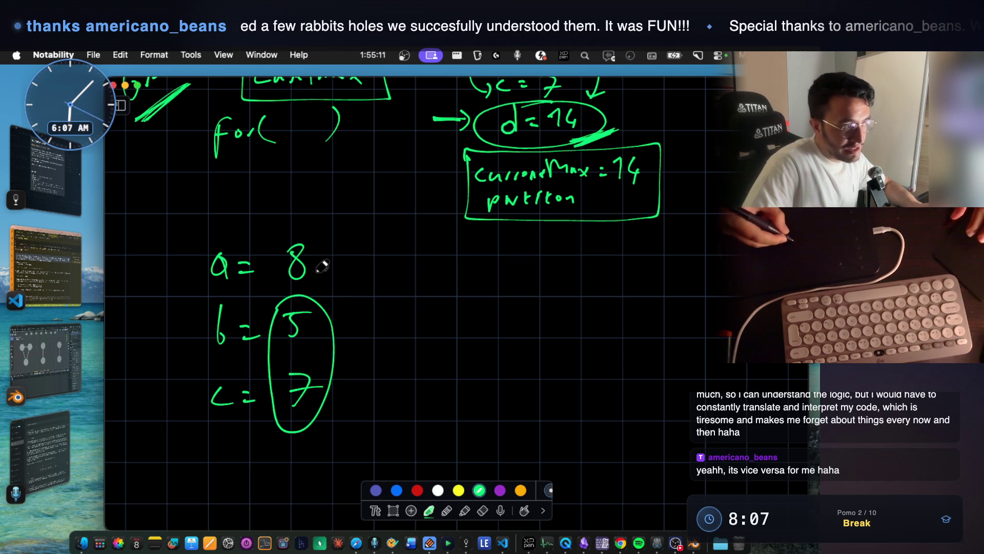
{"action": "key", "text": "super+z"}
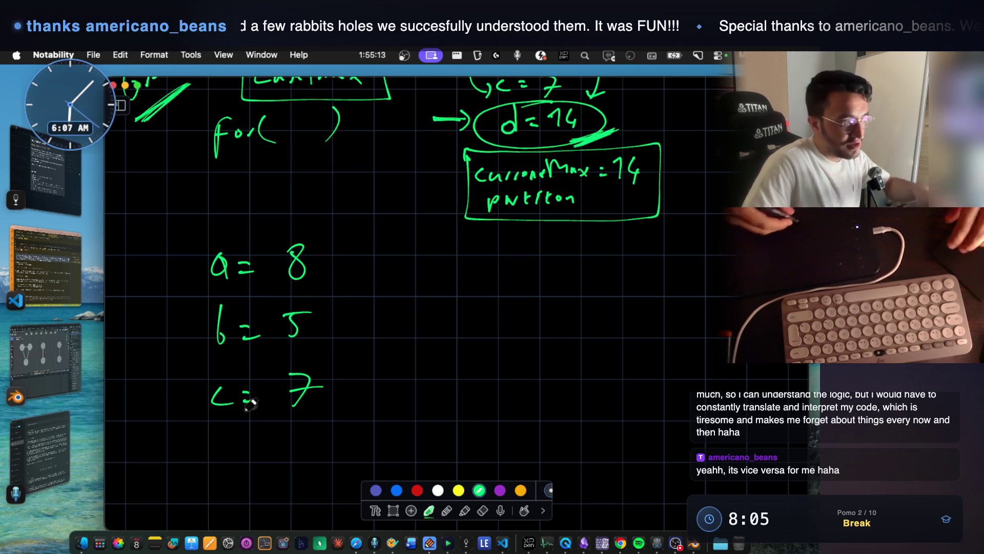
Write d = 14 at the bottom of the list.
{"action": "scroll", "coordinate": [252, 405], "scroll_direction": "down", "scroll_amount": 2}
{"action": "mouse_move", "coordinate": [227, 416]}
{"action": "left_mouse_down"}
{"action": "mouse_move", "coordinate": [219, 430]}
{"action": "mouse_move", "coordinate": [229, 444]}
{"action": "mouse_move", "coordinate": [259, 422]}
{"action": "left_mouse_up"}
{"action": "left_click_drag", "start_coordinate": [248, 435], "coordinate": [264, 433]}
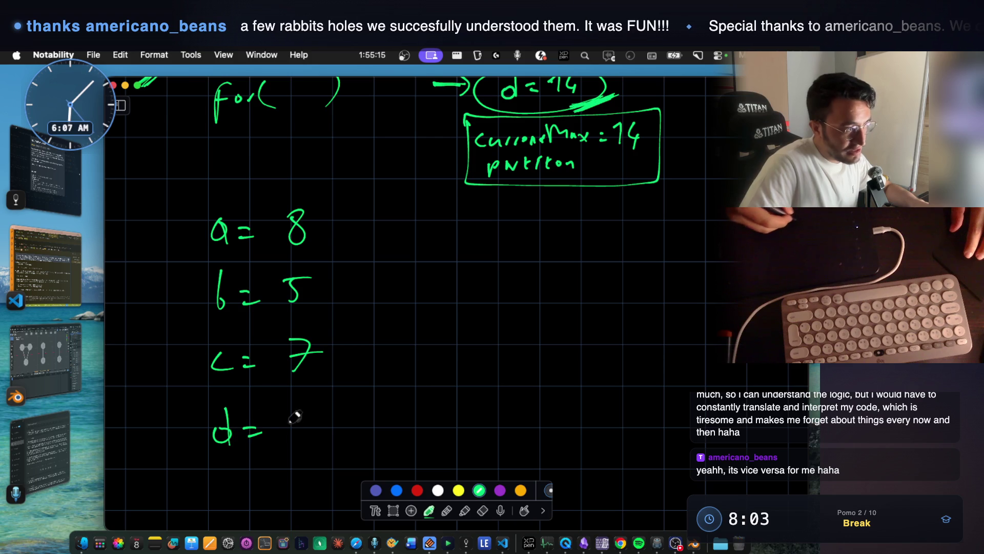
{"action": "left_click_drag", "start_coordinate": [318, 414], "coordinate": [324, 421]}
{"action": "scroll", "coordinate": [354, 374], "scroll_direction": "up", "scroll_amount": 1}
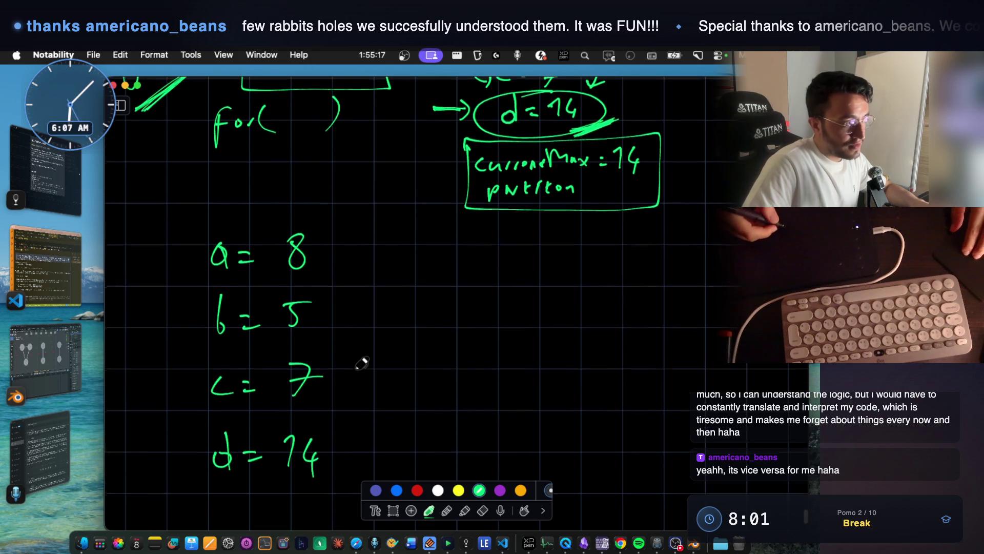
{"action": "scroll", "coordinate": [341, 338], "scroll_direction": "up", "scroll_amount": 4}
{"action": "scroll", "coordinate": [340, 338], "scroll_direction": "up", "scroll_amount": 5}
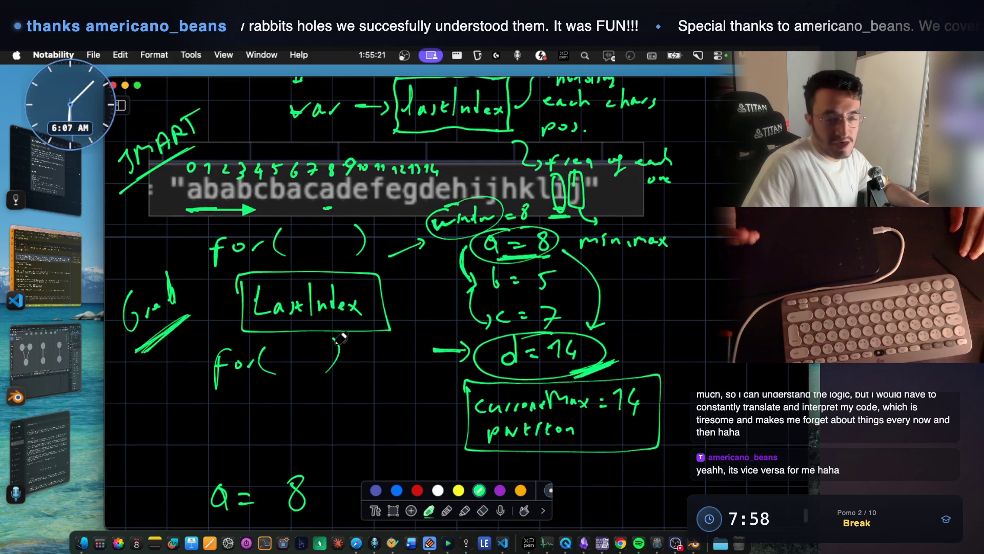
{"action": "scroll", "coordinate": [340, 338], "scroll_direction": "down", "scroll_amount": 6}
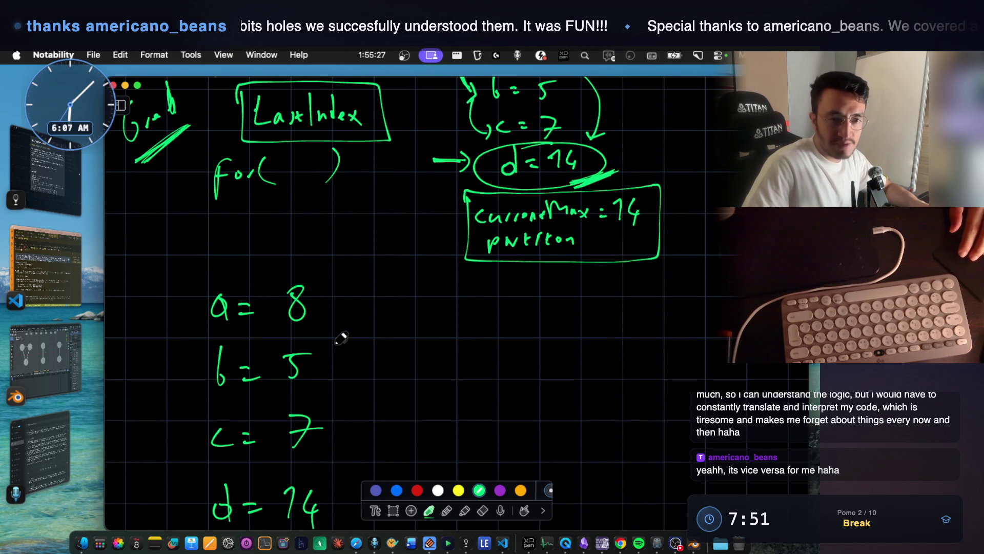
{"action": "scroll", "coordinate": [341, 338], "scroll_direction": "down", "scroll_amount": 2}
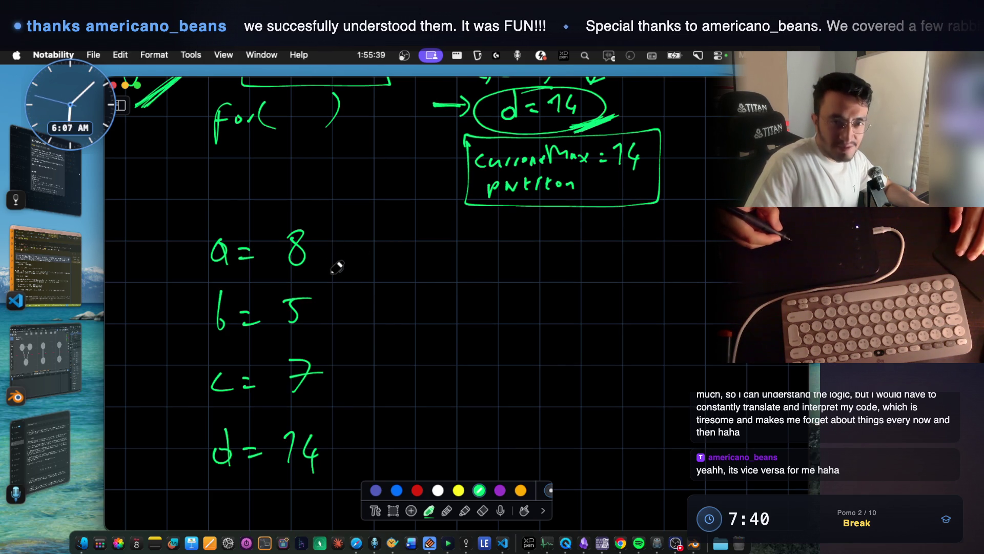
Draw a trial bracket and a long downward arrow beside the values, undoing both.
{"action": "mouse_move", "coordinate": [318, 257]}
{"action": "left_mouse_down"}
{"action": "mouse_move", "coordinate": [330, 284]}
{"action": "mouse_move", "coordinate": [331, 349]}
{"action": "mouse_move", "coordinate": [321, 359]}
{"action": "left_mouse_up"}
{"action": "key", "text": "super+z"}
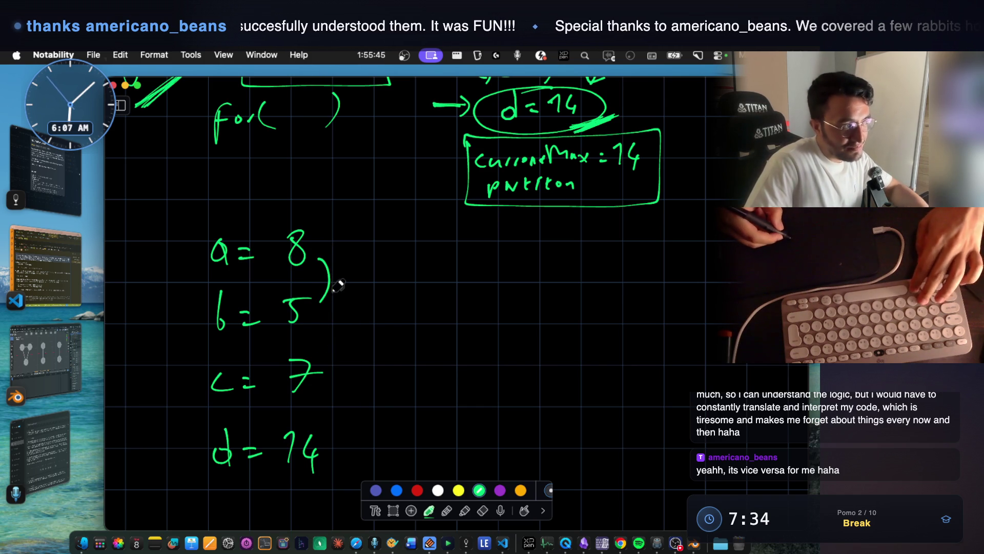
{"action": "key", "text": "super+z"}
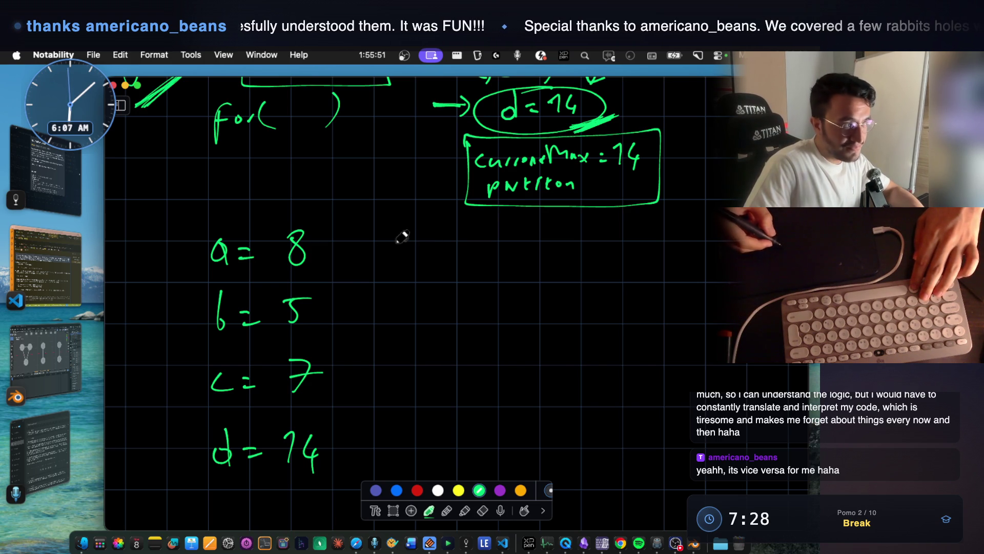
{"action": "left_click_drag", "start_coordinate": [349, 234], "coordinate": [348, 473]}
{"action": "left_click_drag", "start_coordinate": [337, 451], "coordinate": [360, 438]}
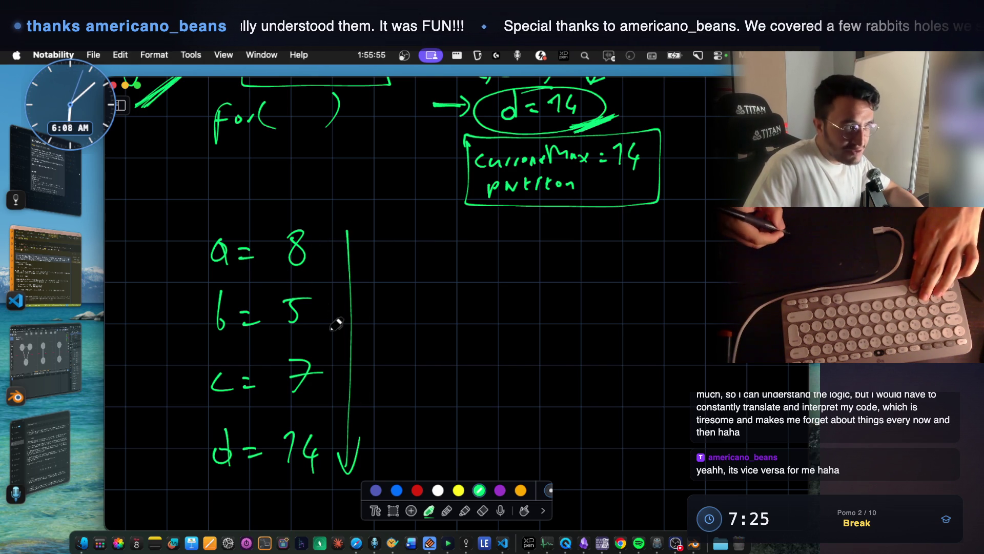
{"action": "key", "text": "super+z"}
{"action": "key", "text": "super+z"}
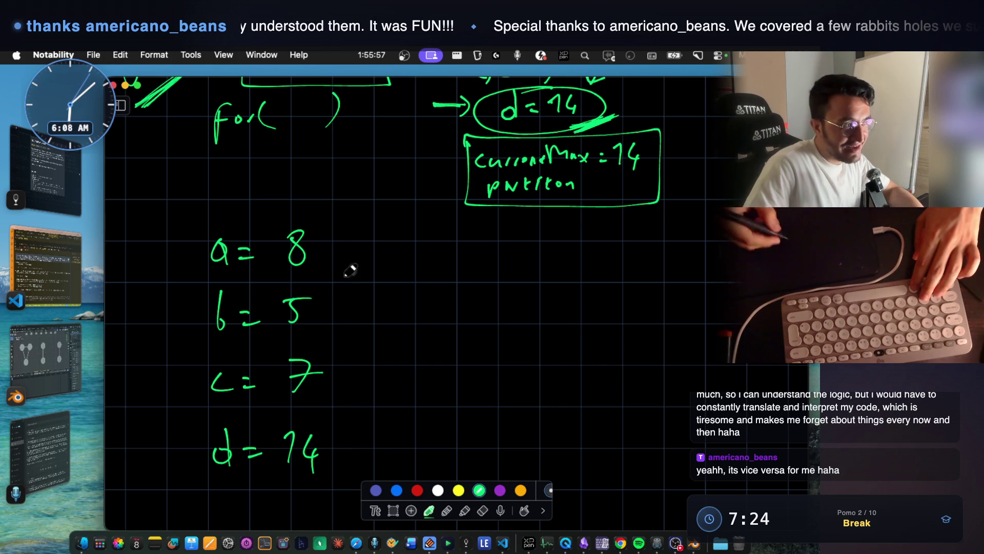
Link 8 to 5 to 7 with arrow brackets and circle 14 with an arrow leading right.
{"action": "mouse_move", "coordinate": [319, 250]}
{"action": "left_mouse_down"}
{"action": "mouse_move", "coordinate": [339, 304]}
{"action": "mouse_move", "coordinate": [341, 369]}
{"action": "mouse_move", "coordinate": [329, 383]}
{"action": "left_mouse_up"}
{"action": "left_click_drag", "start_coordinate": [277, 423], "coordinate": [282, 482]}
{"action": "mouse_move", "coordinate": [307, 425]}
{"action": "left_mouse_down"}
{"action": "mouse_move", "coordinate": [315, 483]}
{"action": "mouse_move", "coordinate": [299, 490]}
{"action": "left_mouse_up"}
{"action": "left_click_drag", "start_coordinate": [339, 460], "coordinate": [422, 480]}
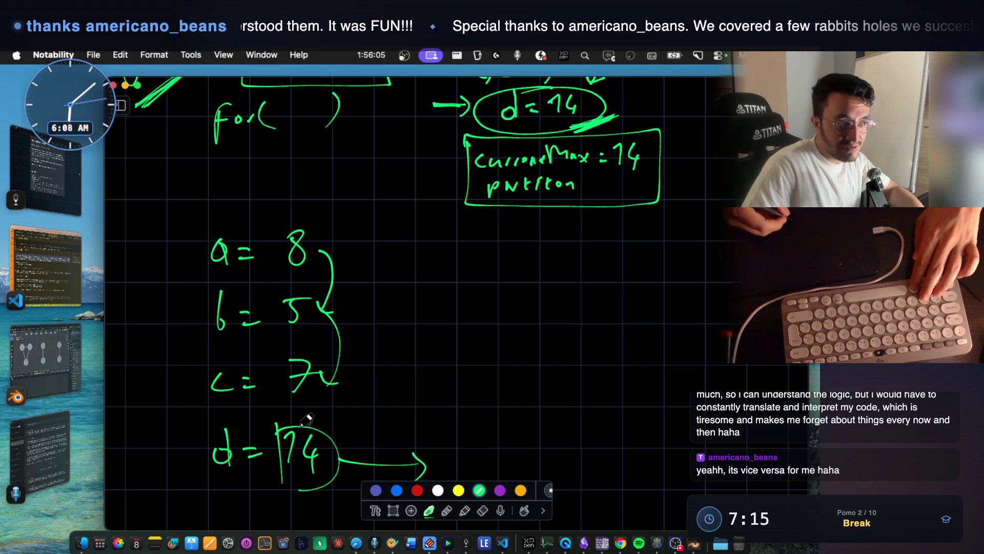
Label the value list 'step' with an underline.
{"action": "scroll", "coordinate": [350, 286], "scroll_direction": "up", "scroll_amount": 10}
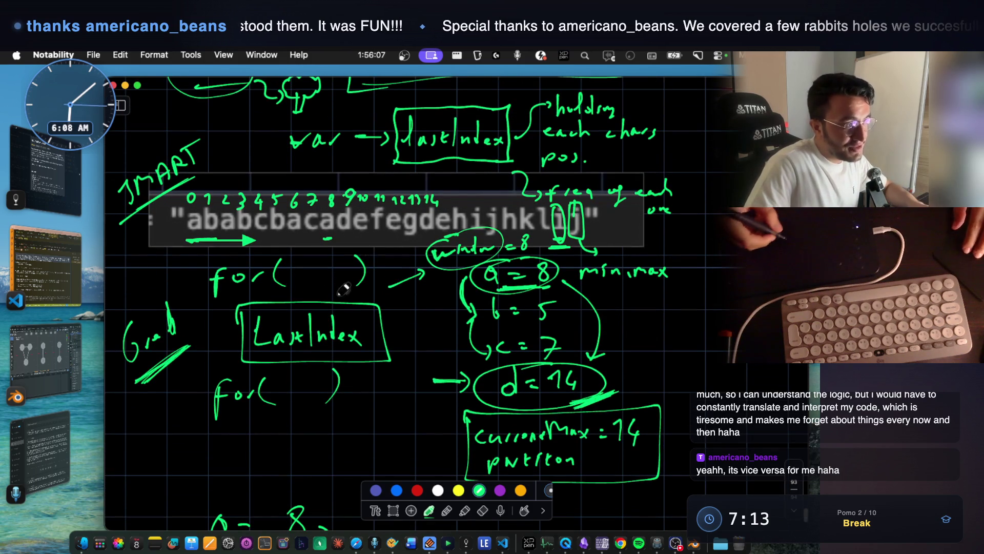
{"action": "scroll", "coordinate": [400, 219], "scroll_direction": "up", "scroll_amount": 2}
{"action": "mouse_move", "coordinate": [403, 218]}
{"action": "left_mouse_down"}
{"action": "mouse_move", "coordinate": [473, 220]}
{"action": "mouse_move", "coordinate": [442, 215]}
{"action": "left_mouse_up"}
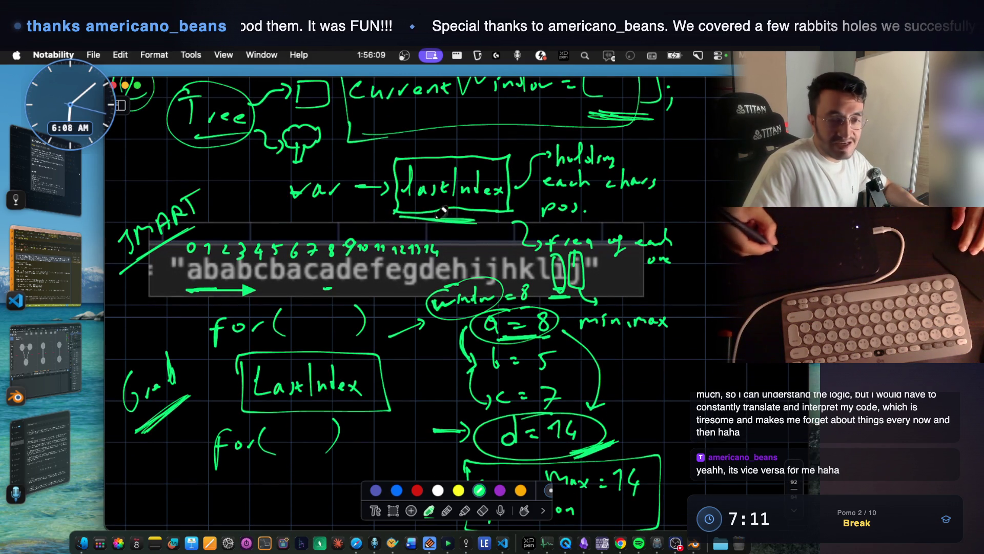
{"action": "scroll", "coordinate": [464, 210], "scroll_direction": "down", "scroll_amount": 12}
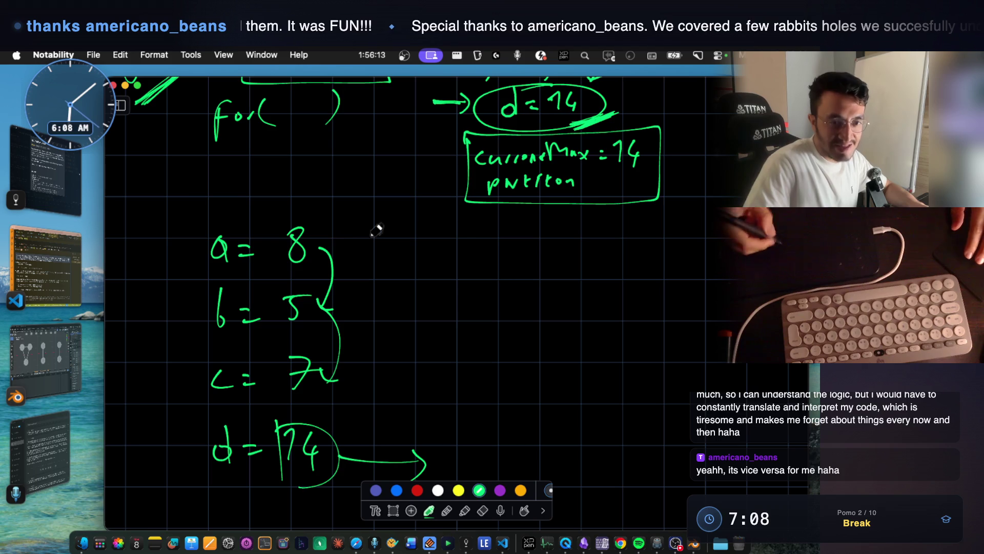
{"action": "mouse_move", "coordinate": [154, 216]}
{"action": "left_mouse_down"}
{"action": "mouse_move", "coordinate": [132, 220]}
{"action": "mouse_move", "coordinate": [179, 208]}
{"action": "mouse_move", "coordinate": [197, 231]}
{"action": "mouse_move", "coordinate": [148, 273]}
{"action": "left_mouse_up"}
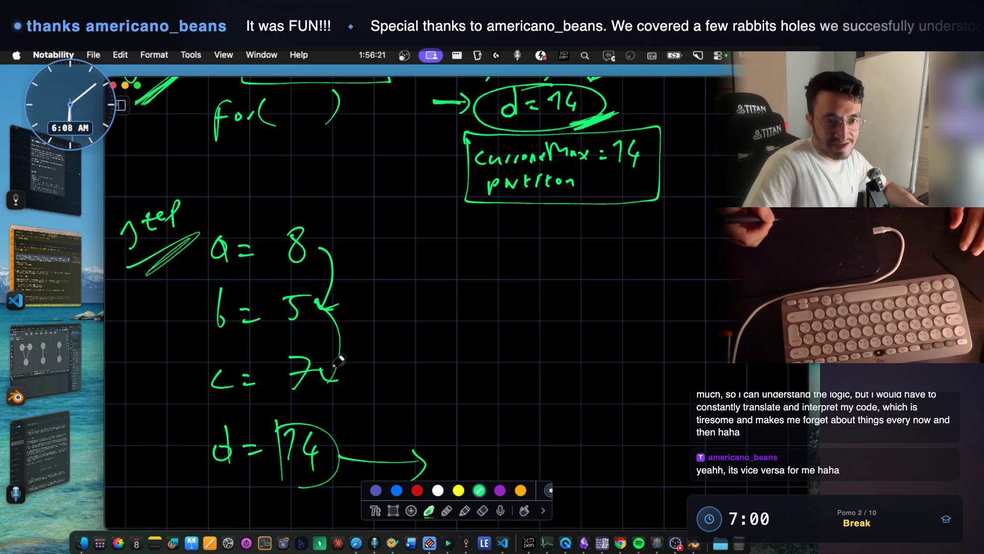
Write 'Solving Greedy' to the right of the values and underline it.
{"action": "mouse_move", "coordinate": [399, 279]}
{"action": "left_mouse_down"}
{"action": "mouse_move", "coordinate": [430, 246]}
{"action": "mouse_move", "coordinate": [455, 269]}
{"action": "mouse_move", "coordinate": [487, 262]}
{"action": "left_mouse_up"}
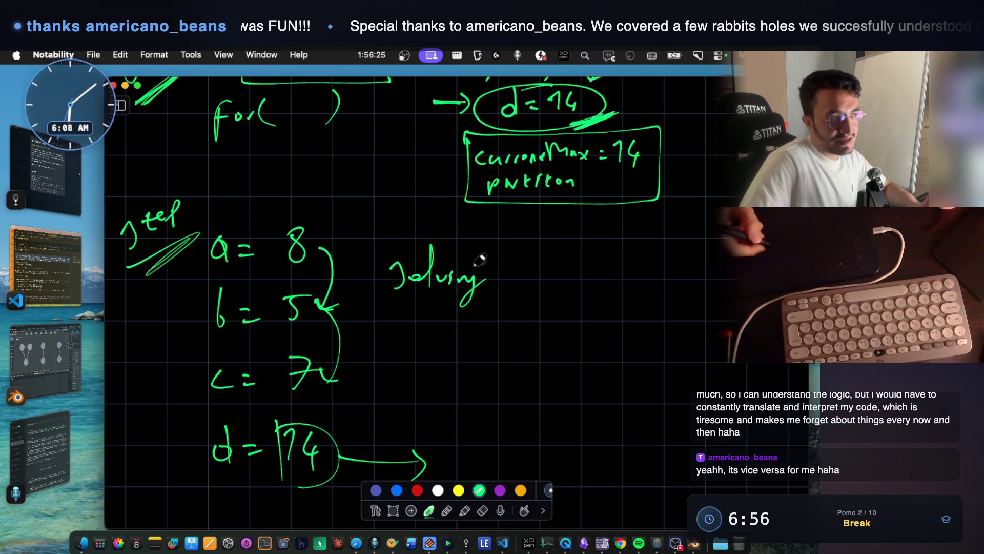
{"action": "mouse_move", "coordinate": [544, 248]}
{"action": "left_mouse_down"}
{"action": "mouse_move", "coordinate": [565, 272]}
{"action": "mouse_move", "coordinate": [613, 276]}
{"action": "mouse_move", "coordinate": [595, 310]}
{"action": "mouse_move", "coordinate": [628, 289]}
{"action": "left_mouse_up"}
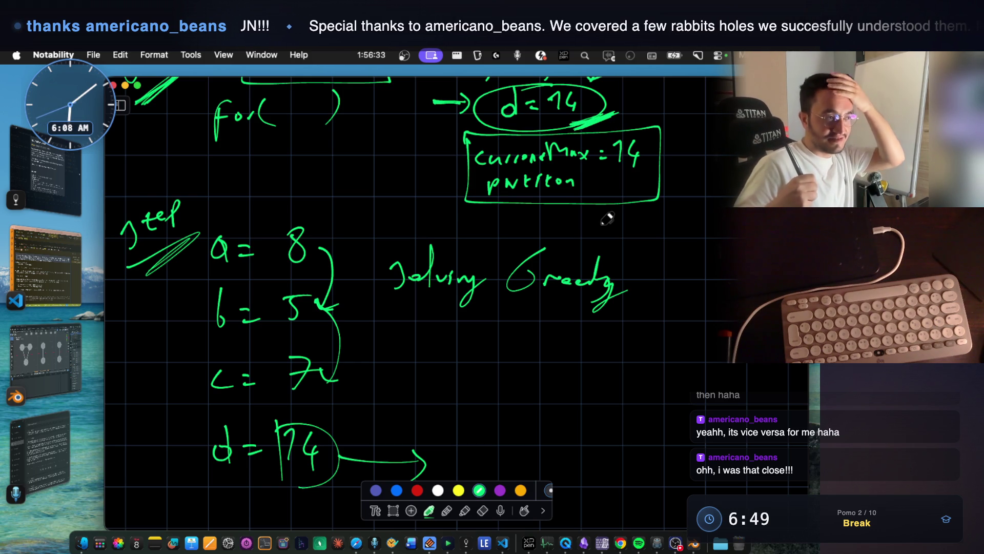
{"action": "mouse_move", "coordinate": [386, 325]}
{"action": "left_mouse_down"}
{"action": "mouse_move", "coordinate": [495, 331]}
{"action": "mouse_move", "coordinate": [433, 336]}
{"action": "left_mouse_up"}
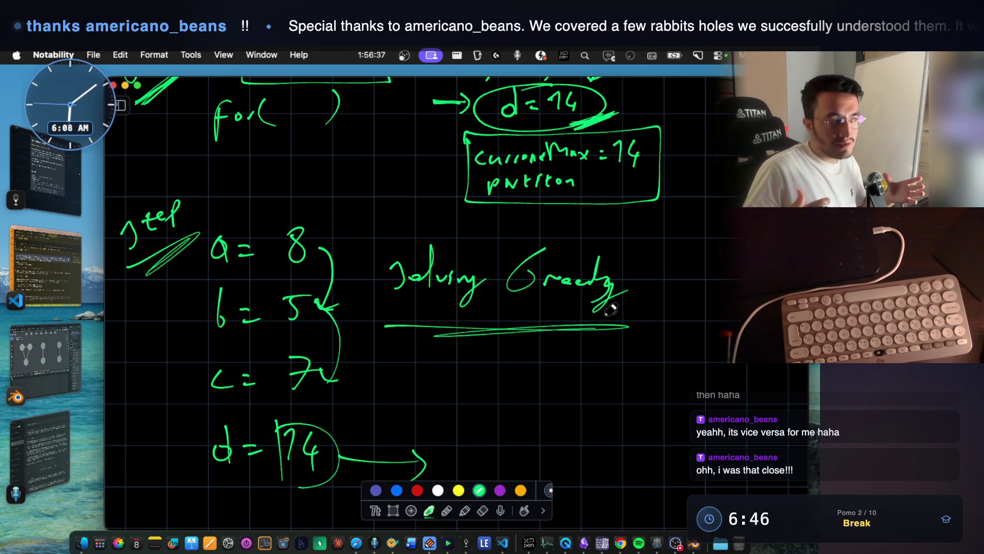
Add a double slash beside the LastIndex box, a tall bracket, and 'secondly' beside b = 5.
{"action": "scroll", "coordinate": [341, 310], "scroll_direction": "up", "scroll_amount": 10}
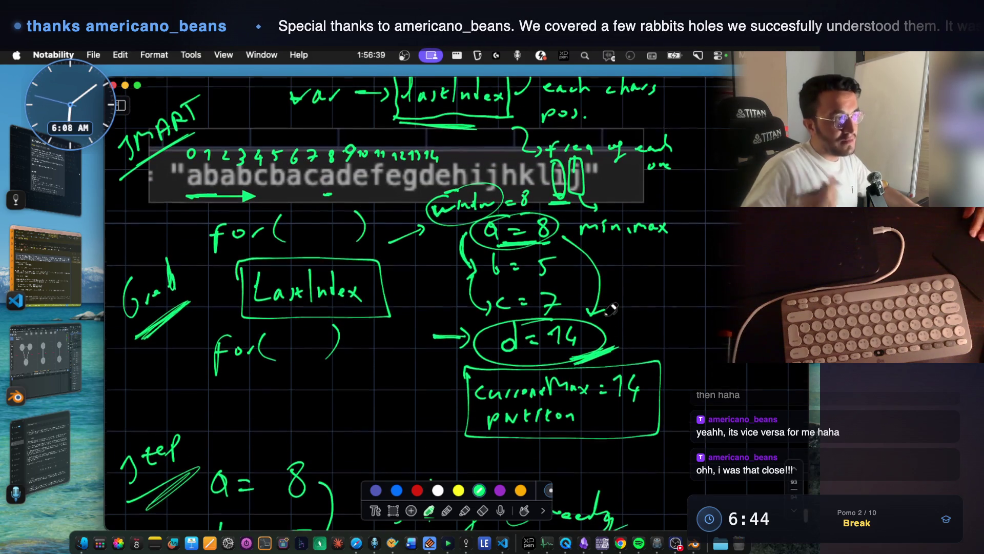
{"action": "left_click_drag", "start_coordinate": [403, 312], "coordinate": [373, 343]}
{"action": "scroll", "coordinate": [381, 314], "scroll_direction": "down", "scroll_amount": 9}
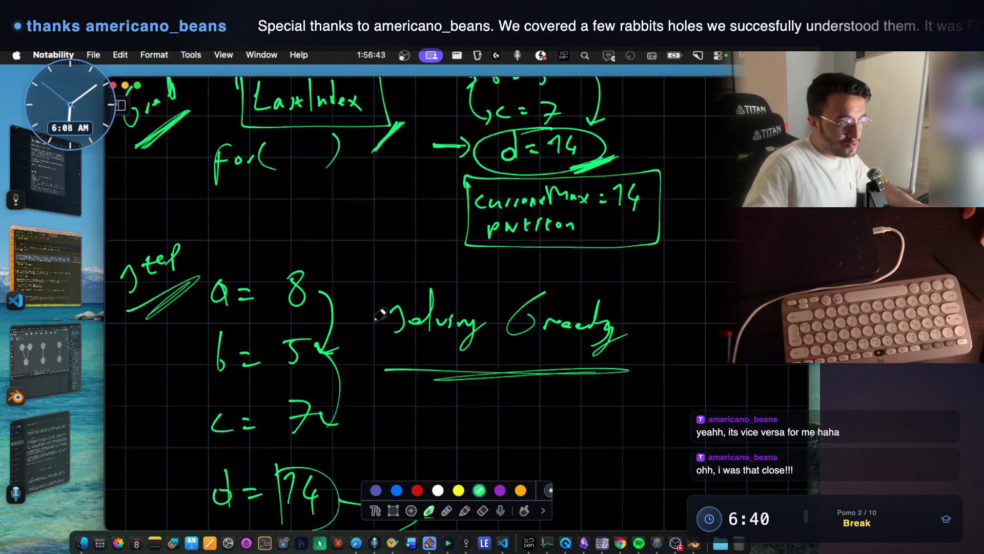
{"action": "scroll", "coordinate": [381, 315], "scroll_direction": "down", "scroll_amount": 2}
{"action": "mouse_move", "coordinate": [343, 206]}
{"action": "left_mouse_down"}
{"action": "mouse_move", "coordinate": [358, 213]}
{"action": "mouse_move", "coordinate": [360, 390]}
{"action": "left_mouse_up"}
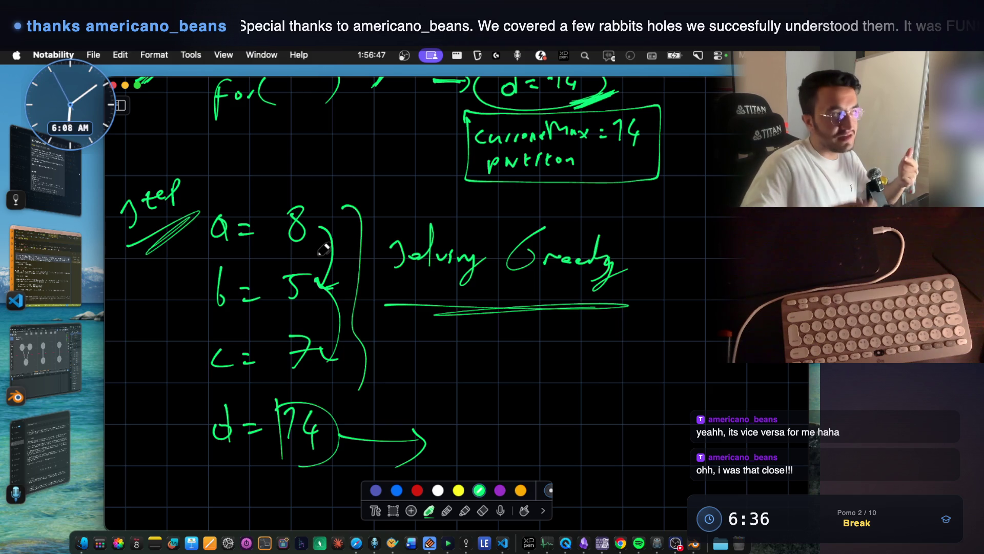
{"action": "mouse_move", "coordinate": [127, 303]}
{"action": "left_mouse_down"}
{"action": "mouse_move", "coordinate": [123, 320]}
{"action": "mouse_move", "coordinate": [162, 291]}
{"action": "left_mouse_up"}
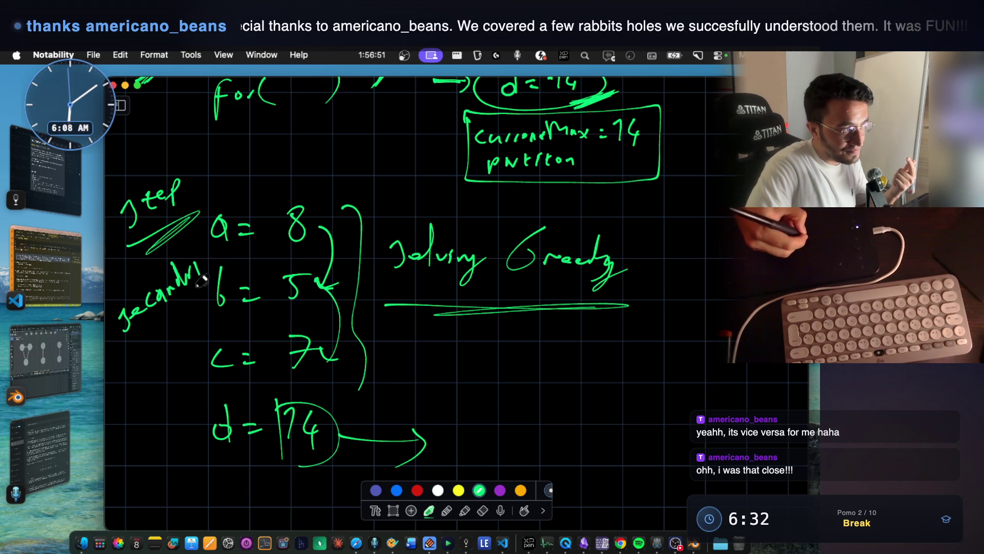
{"action": "scroll", "coordinate": [364, 150], "scroll_direction": "up", "scroll_amount": 10}
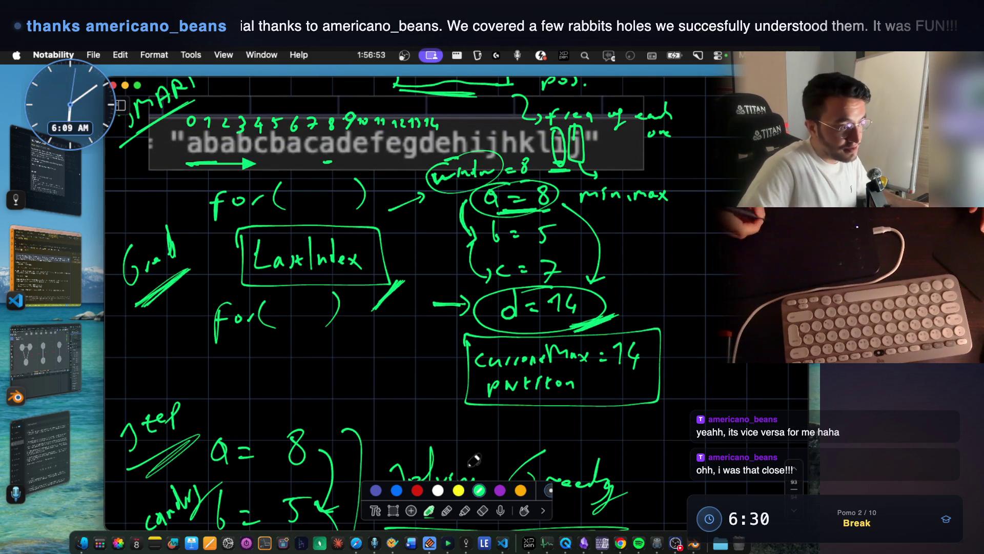
Draw an arrow down from the second for-loop to a boxed 'PRIMARY' label.
{"action": "left_click_drag", "start_coordinate": [281, 290], "coordinate": [293, 361]}
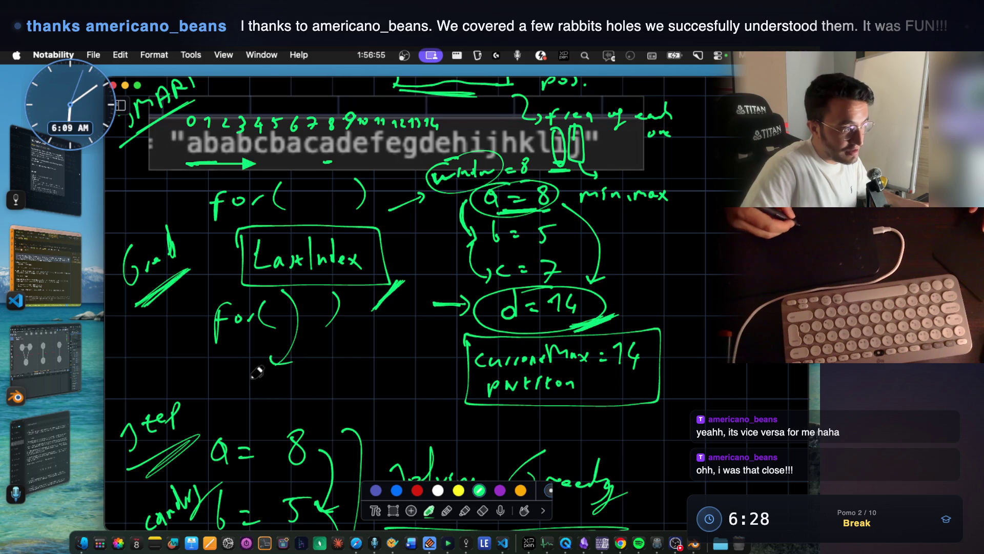
{"action": "left_click_drag", "start_coordinate": [227, 371], "coordinate": [228, 409]}
{"action": "mouse_move", "coordinate": [227, 372]}
{"action": "left_mouse_down"}
{"action": "mouse_move", "coordinate": [253, 405]}
{"action": "mouse_move", "coordinate": [272, 403]}
{"action": "left_mouse_up"}
{"action": "mouse_move", "coordinate": [281, 381]}
{"action": "left_mouse_down"}
{"action": "mouse_move", "coordinate": [280, 392]}
{"action": "mouse_move", "coordinate": [341, 369]}
{"action": "mouse_move", "coordinate": [336, 381]}
{"action": "mouse_move", "coordinate": [359, 382]}
{"action": "mouse_move", "coordinate": [377, 399]}
{"action": "left_mouse_up"}
{"action": "mouse_move", "coordinate": [246, 408]}
{"action": "left_mouse_down"}
{"action": "mouse_move", "coordinate": [423, 403]}
{"action": "mouse_move", "coordinate": [323, 353]}
{"action": "mouse_move", "coordinate": [226, 410]}
{"action": "left_mouse_up"}
Underline the word 'secondly' and draw a box around it.
{"action": "scroll", "coordinate": [241, 389], "scroll_direction": "down", "scroll_amount": 5}
{"action": "scroll", "coordinate": [197, 423], "scroll_direction": "up", "scroll_amount": 1}
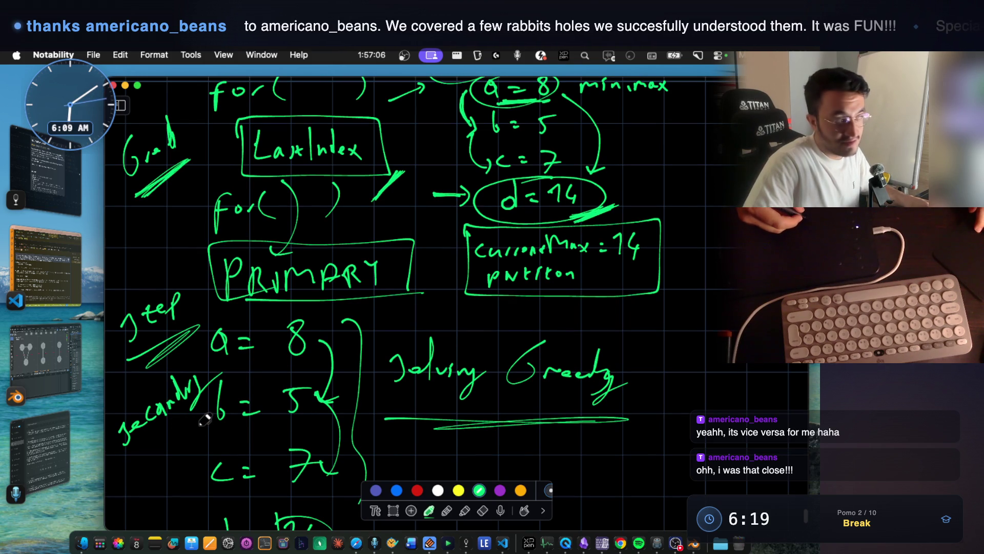
{"action": "left_click_drag", "start_coordinate": [129, 451], "coordinate": [210, 396]}
{"action": "mouse_move", "coordinate": [116, 411]}
{"action": "left_mouse_down"}
{"action": "mouse_move", "coordinate": [185, 367]}
{"action": "mouse_move", "coordinate": [192, 415]}
{"action": "left_mouse_up"}
Turn the Solving Greedy underline into an arrow and begin a note beneath it.
{"action": "scroll", "coordinate": [239, 359], "scroll_direction": "down", "scroll_amount": 1}
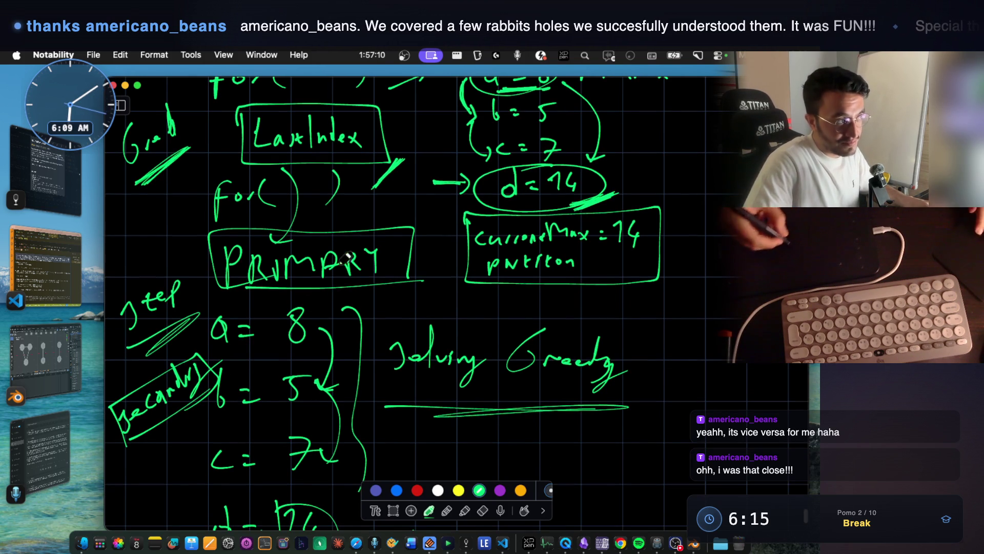
{"action": "scroll", "coordinate": [328, 169], "scroll_direction": "up", "scroll_amount": 3}
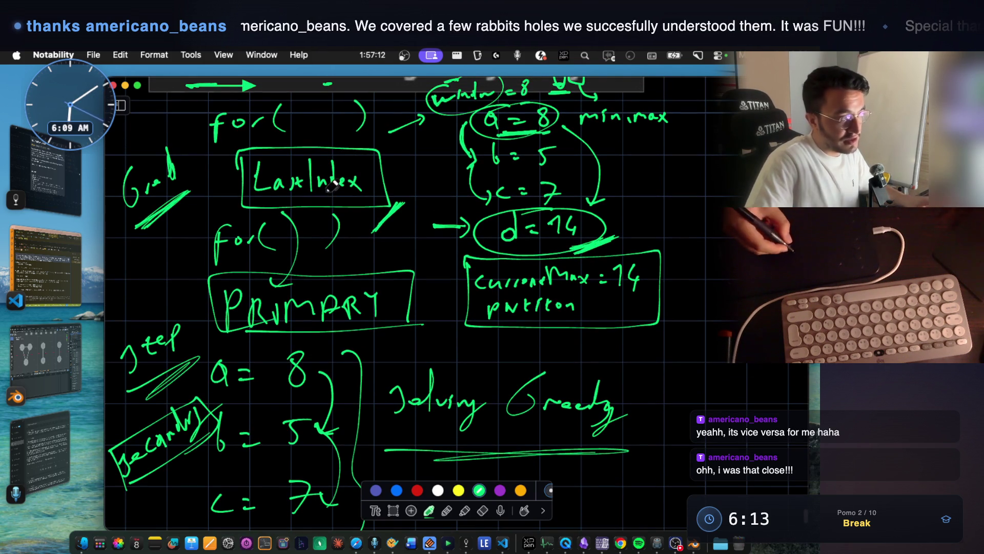
{"action": "scroll", "coordinate": [326, 380], "scroll_direction": "down", "scroll_amount": 5}
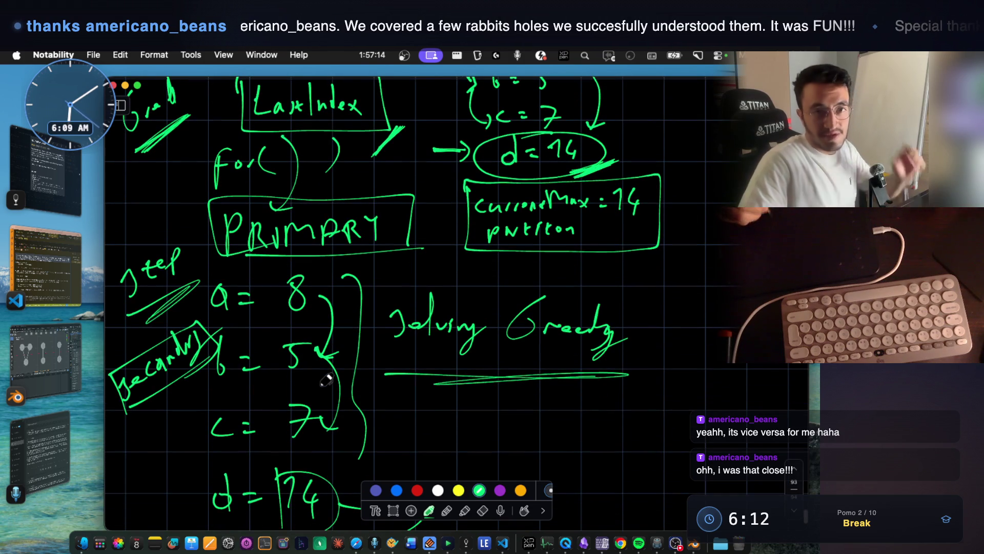
{"action": "scroll", "coordinate": [403, 264], "scroll_direction": "down", "scroll_amount": 3}
{"action": "mouse_move", "coordinate": [598, 369]}
{"action": "left_mouse_down"}
{"action": "mouse_move", "coordinate": [647, 319]}
{"action": "mouse_move", "coordinate": [617, 349]}
{"action": "left_mouse_up"}
{"action": "scroll", "coordinate": [352, 292], "scroll_direction": "down", "scroll_amount": 1}
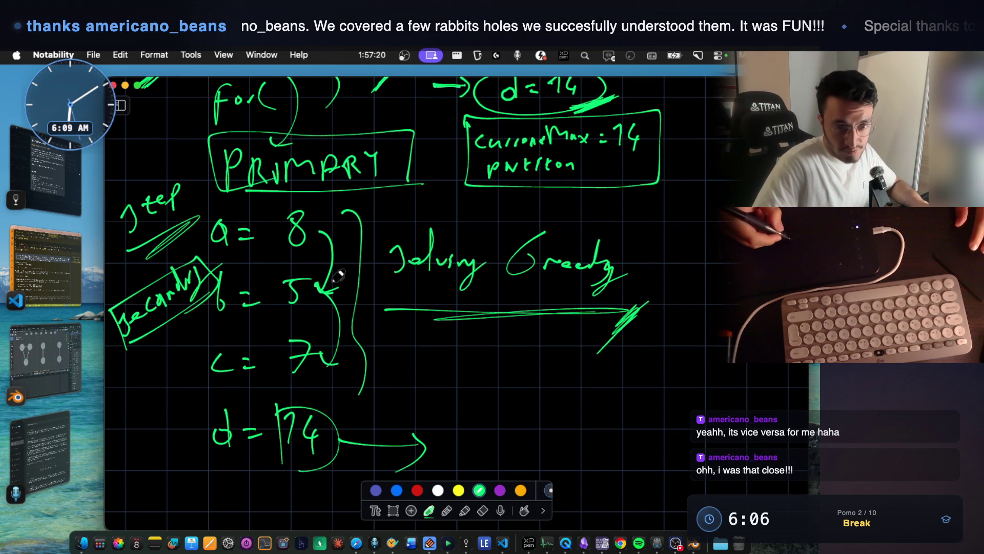
{"action": "scroll", "coordinate": [337, 224], "scroll_direction": "down", "scroll_amount": 5}
{"action": "mouse_move", "coordinate": [501, 343]}
{"action": "left_mouse_down"}
{"action": "mouse_move", "coordinate": [510, 308]}
{"action": "mouse_move", "coordinate": [513, 320]}
{"action": "mouse_move", "coordinate": [566, 342]}
{"action": "left_mouse_up"}
Box the 'freq' note, circle the word beneath it, and wrap freq in a larger oval.
{"action": "left_click_drag", "start_coordinate": [482, 304], "coordinate": [486, 363]}
{"action": "mouse_move", "coordinate": [481, 302]}
{"action": "left_mouse_down"}
{"action": "mouse_move", "coordinate": [532, 298]}
{"action": "mouse_move", "coordinate": [513, 351]}
{"action": "left_mouse_up"}
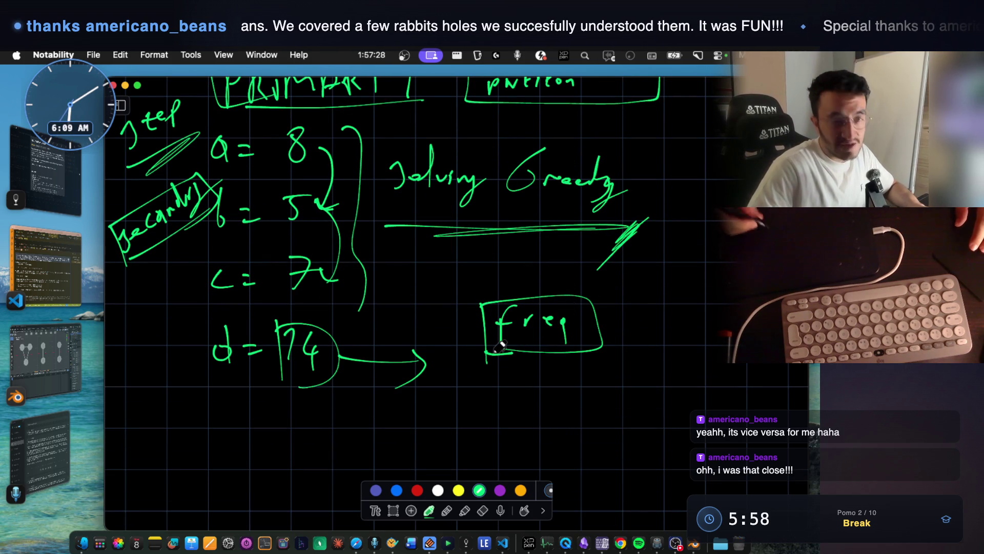
{"action": "scroll", "coordinate": [524, 313], "scroll_direction": "down", "scroll_amount": 2}
{"action": "mouse_move", "coordinate": [474, 365]}
{"action": "left_mouse_down"}
{"action": "mouse_move", "coordinate": [512, 392]}
{"action": "mouse_move", "coordinate": [533, 380]}
{"action": "mouse_move", "coordinate": [561, 387]}
{"action": "mouse_move", "coordinate": [512, 348]}
{"action": "left_mouse_up"}
{"action": "mouse_move", "coordinate": [615, 303]}
{"action": "left_mouse_down"}
{"action": "mouse_move", "coordinate": [579, 346]}
{"action": "mouse_move", "coordinate": [621, 310]}
{"action": "left_mouse_up"}
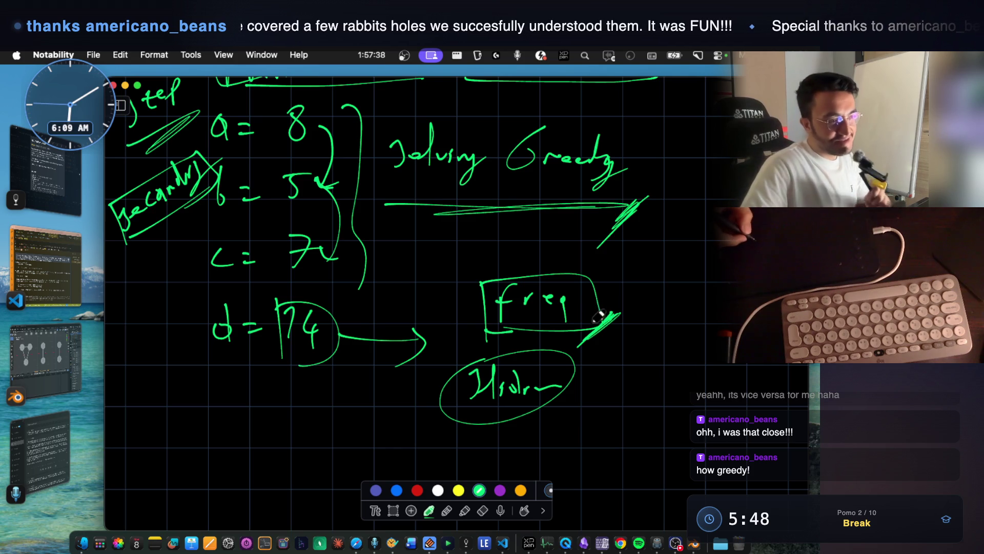
{"action": "left_click_drag", "start_coordinate": [497, 331], "coordinate": [547, 336]}
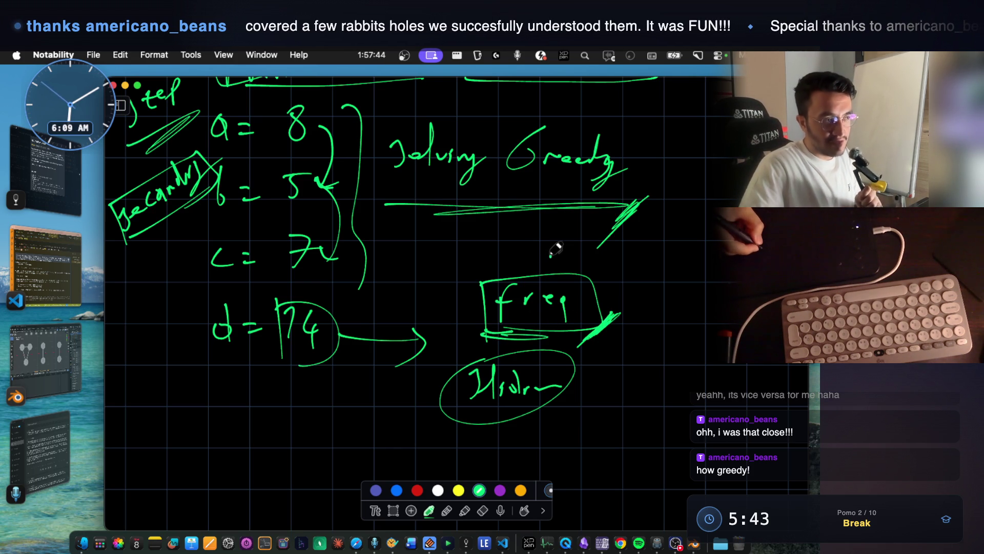
{"action": "mouse_move", "coordinate": [564, 268]}
{"action": "left_mouse_down"}
{"action": "mouse_move", "coordinate": [513, 270]}
{"action": "mouse_move", "coordinate": [633, 287]}
{"action": "mouse_move", "coordinate": [513, 268]}
{"action": "left_mouse_up"}
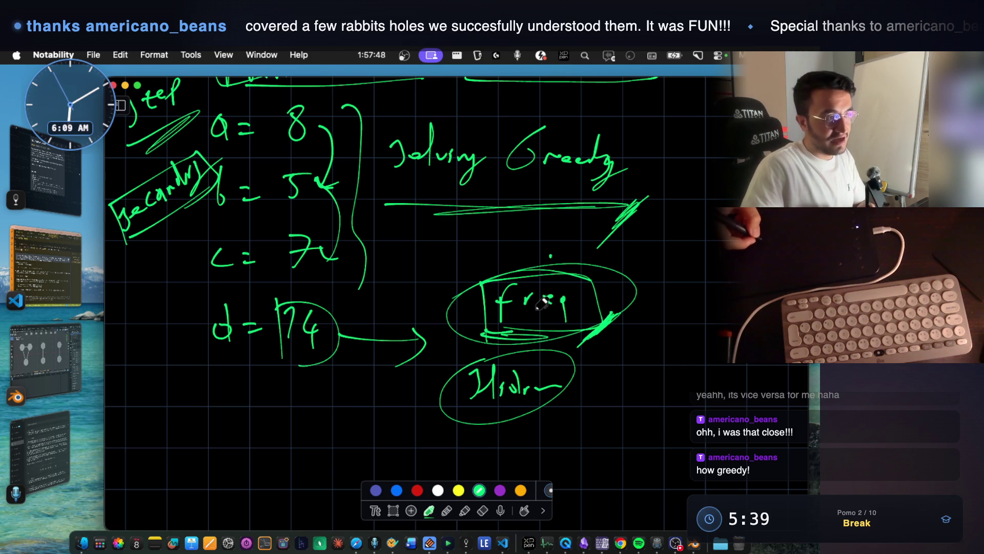
{"action": "scroll", "coordinate": [513, 277], "scroll_direction": "up", "scroll_amount": 12}
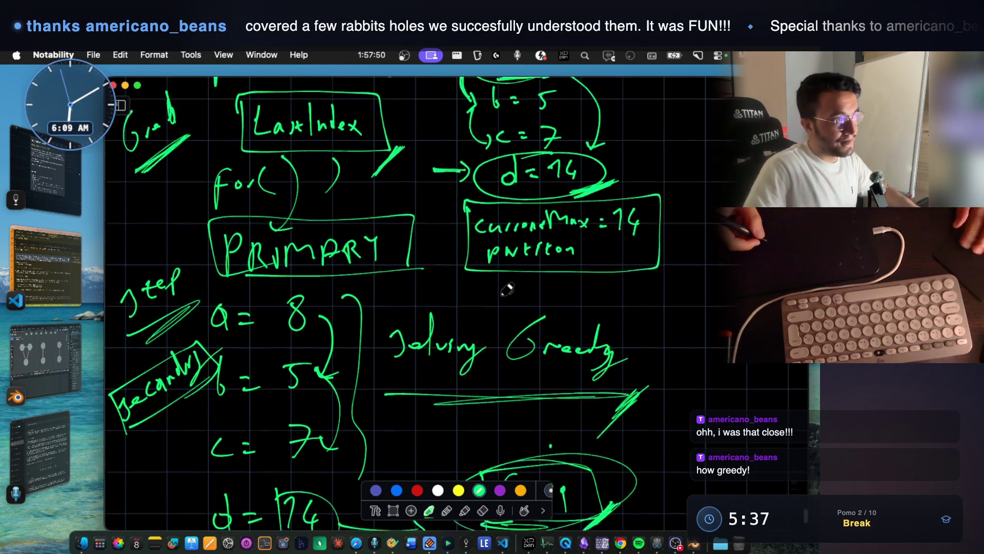
Bring up the Partition Labels note, close its image preview, and hide the app.
{"action": "left_click", "coordinate": [46, 172]}
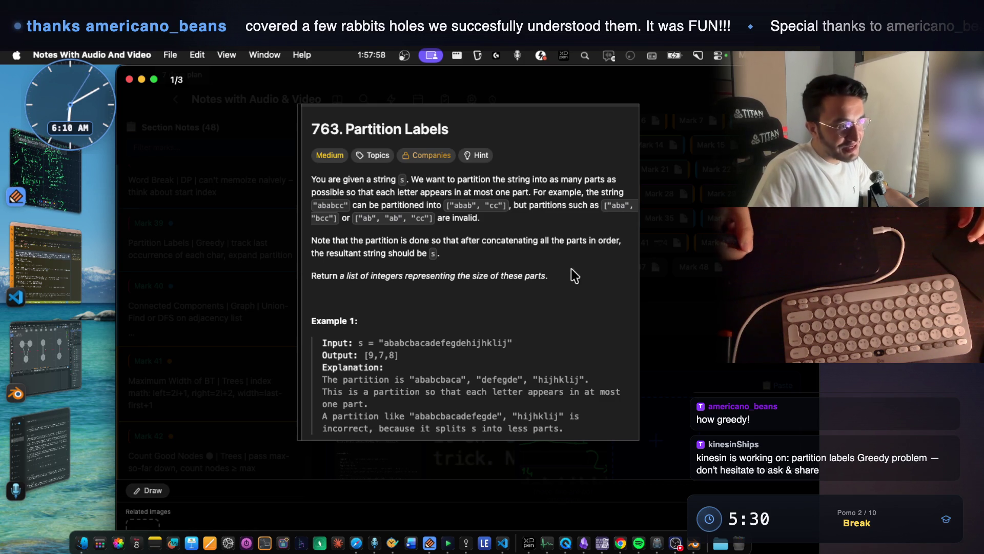
{"action": "left_click", "coordinate": [674, 310]}
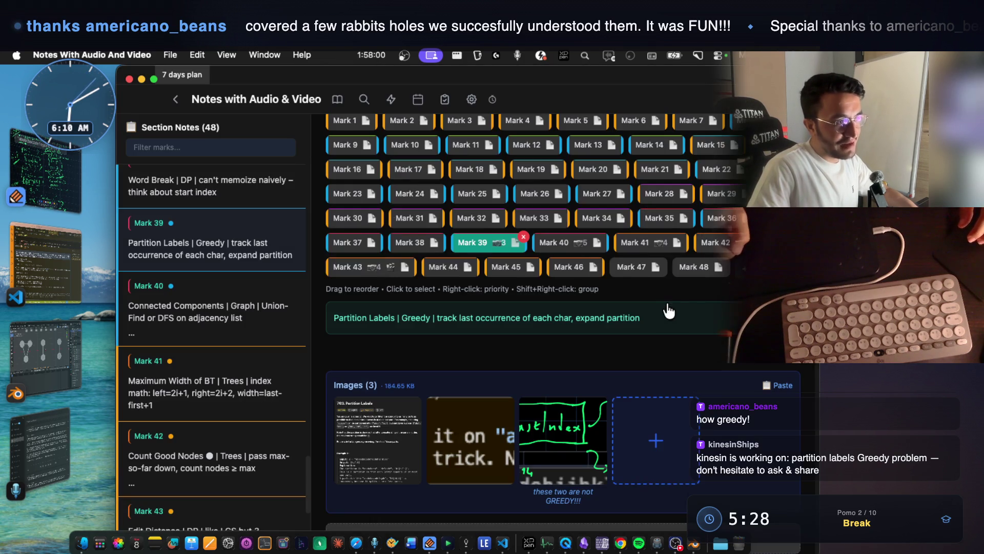
{"action": "key", "text": "super+h"}
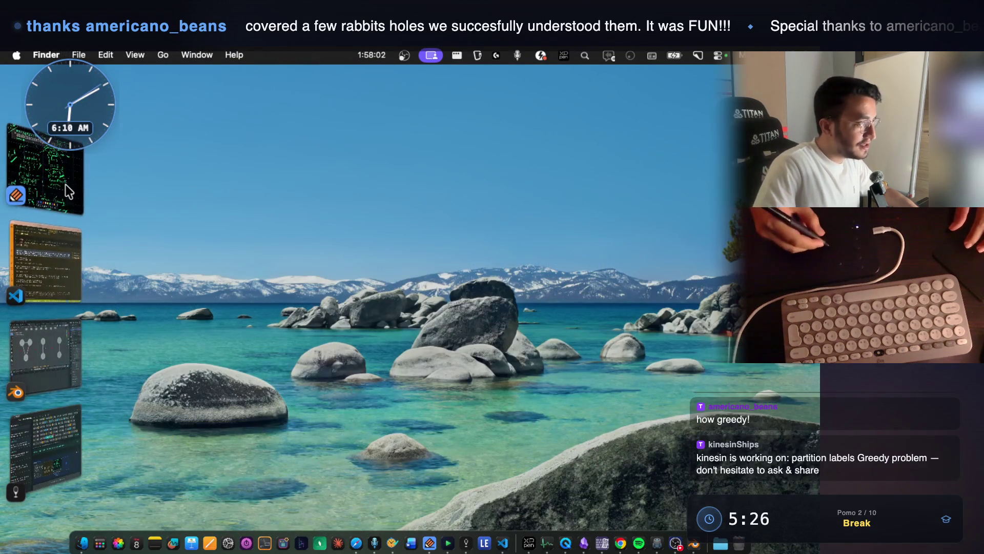
In the StreamArena editor, select lastDup, s.charAt(i) and the index i on line 5.
{"action": "left_click", "coordinate": [619, 544]}
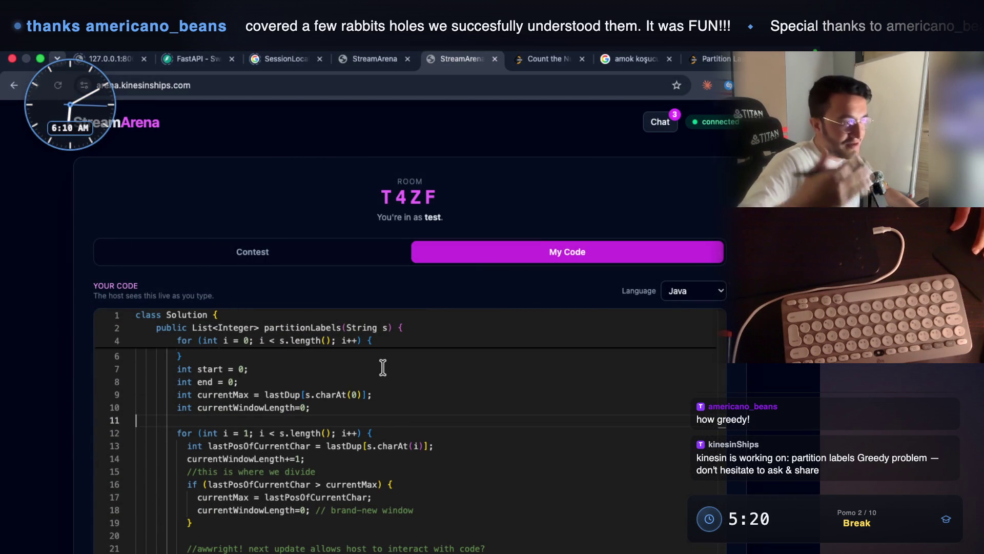
{"action": "scroll", "coordinate": [383, 367], "scroll_direction": "up", "scroll_amount": 2}
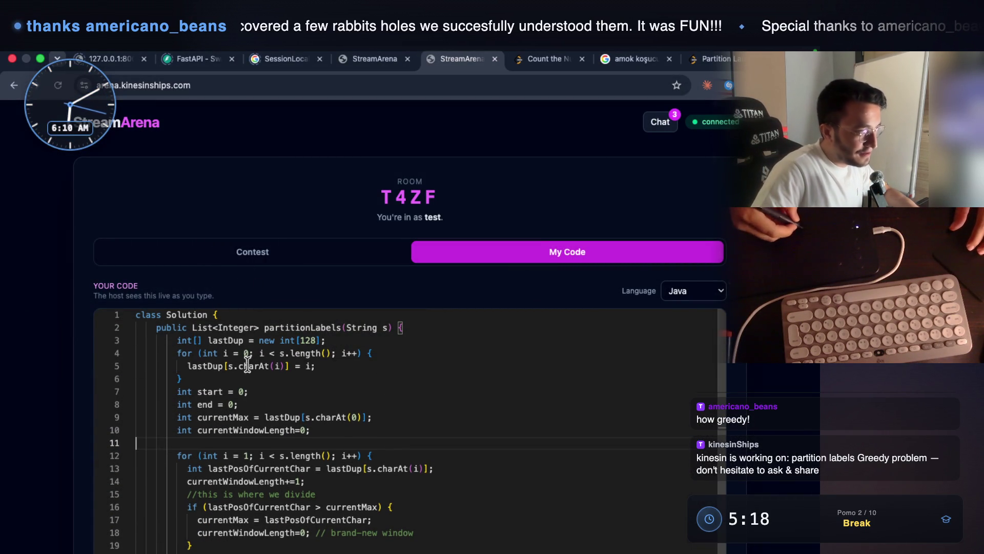
{"action": "left_click_drag", "start_coordinate": [189, 365], "coordinate": [225, 367]}
{"action": "left_click_drag", "start_coordinate": [302, 367], "coordinate": [318, 368]}
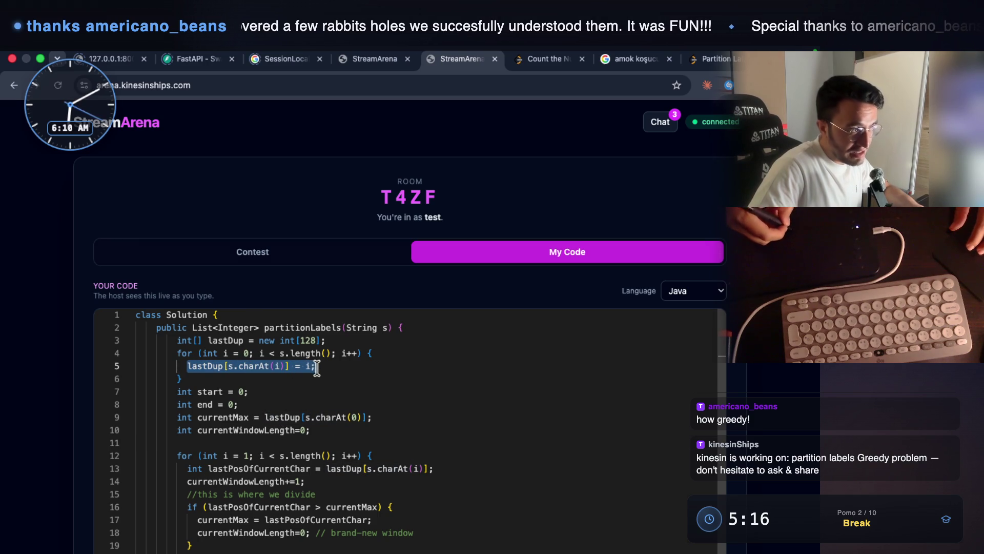
{"action": "left_click", "coordinate": [229, 370]}
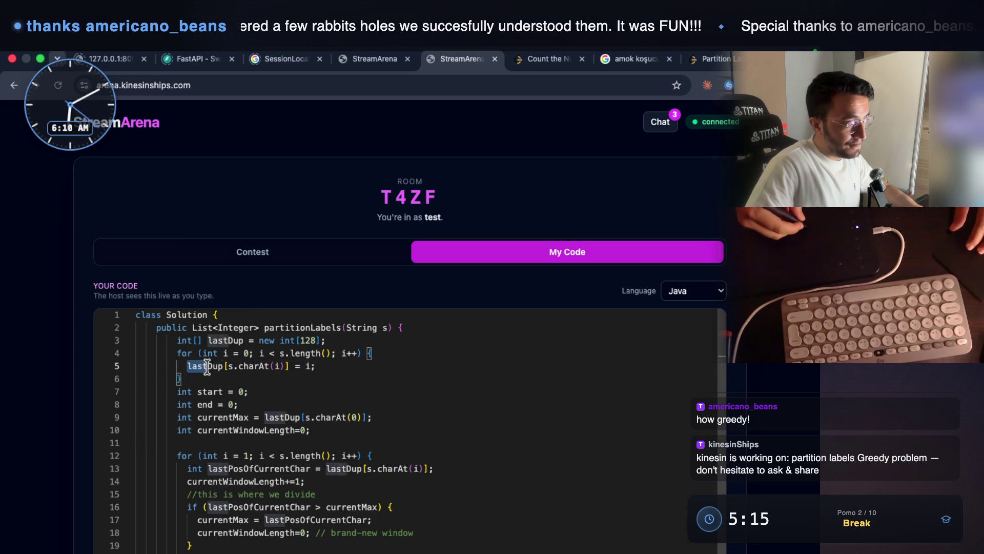
{"action": "left_click_drag", "start_coordinate": [229, 365], "coordinate": [283, 366]}
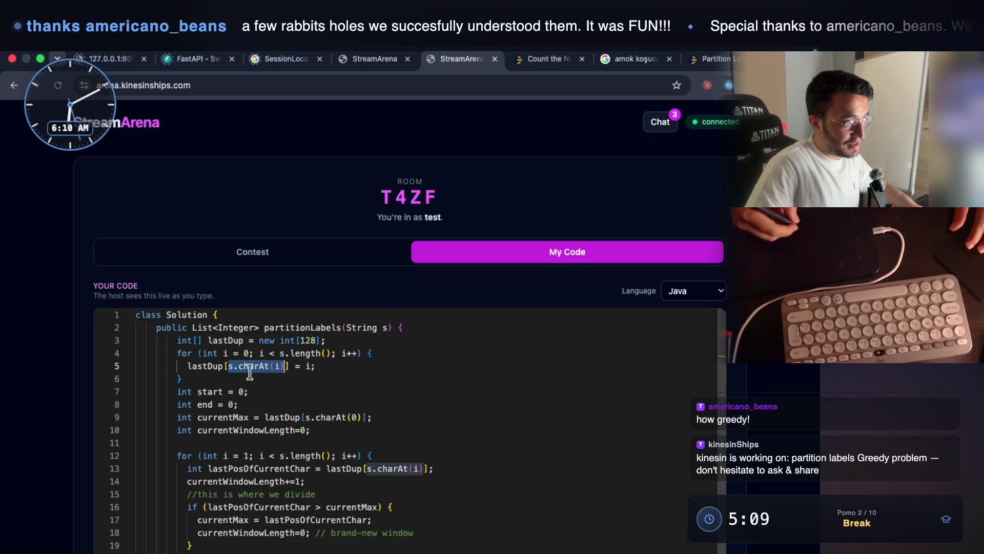
{"action": "double_click", "coordinate": [310, 366]}
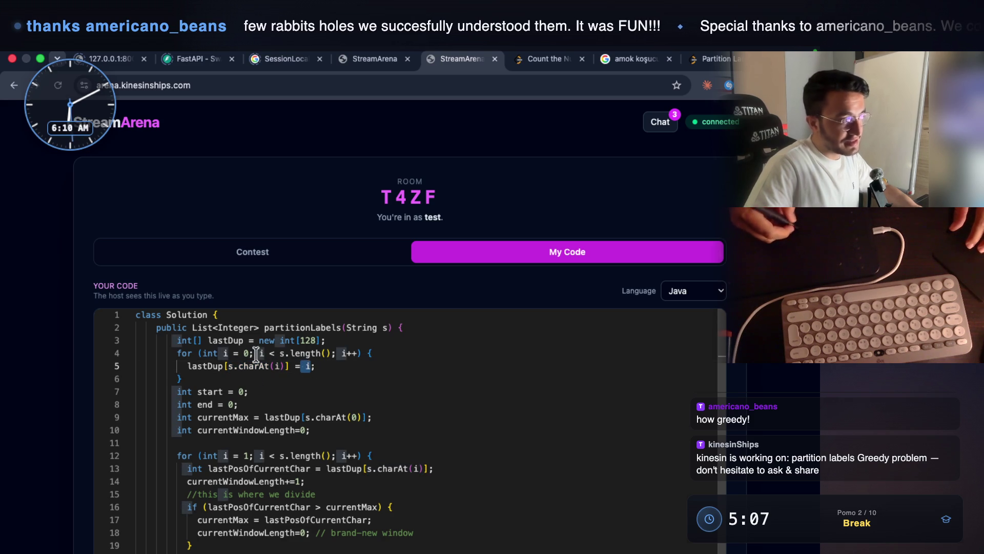
Select the first for-loop on lines 4–6 and check which brace closes it.
{"action": "mouse_move", "coordinate": [176, 352]}
{"action": "left_mouse_down"}
{"action": "mouse_move", "coordinate": [199, 380]}
{"action": "mouse_move", "coordinate": [171, 353]}
{"action": "left_mouse_up"}
{"action": "left_click", "coordinate": [200, 384]}
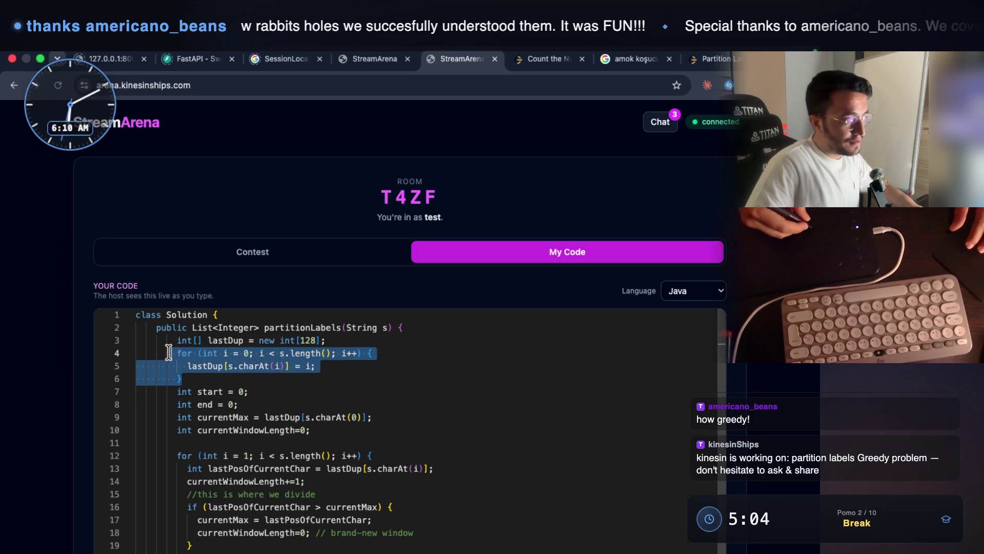
{"action": "right_click", "coordinate": [236, 371]}
{"action": "left_click_drag", "start_coordinate": [182, 365], "coordinate": [311, 366]}
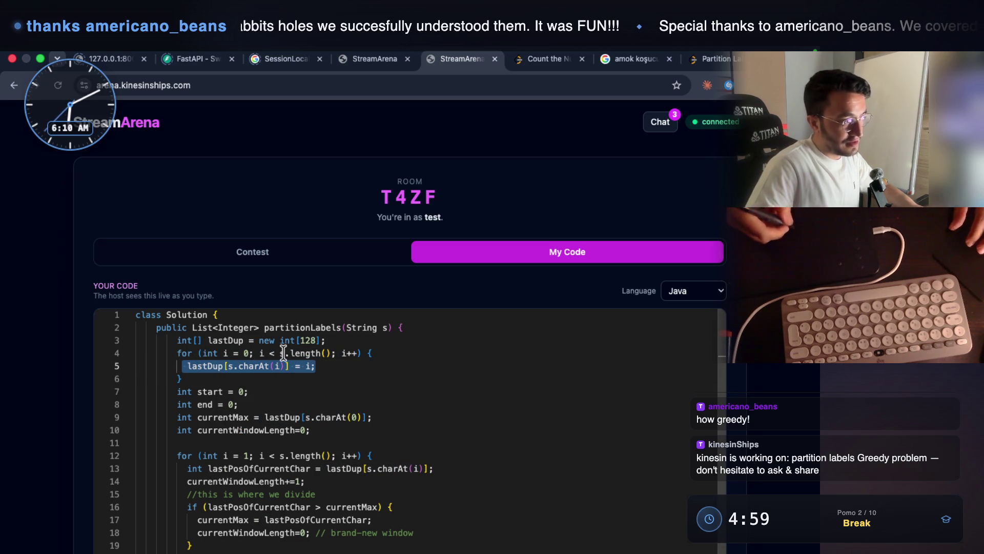
{"action": "left_click", "coordinate": [182, 378]}
{"action": "mouse_move", "coordinate": [189, 365]}
{"action": "left_mouse_down"}
{"action": "mouse_move", "coordinate": [195, 354]}
{"action": "mouse_move", "coordinate": [306, 362]}
{"action": "left_mouse_up"}
{"action": "left_click", "coordinate": [200, 377]}
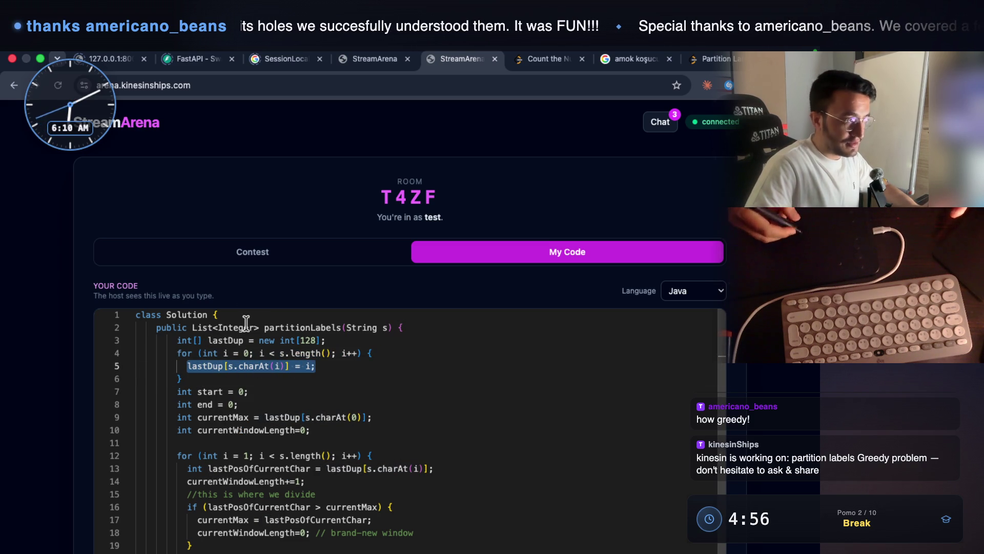
{"action": "left_click_drag", "start_coordinate": [177, 353], "coordinate": [197, 381]}
{"action": "left_click", "coordinate": [196, 386]}
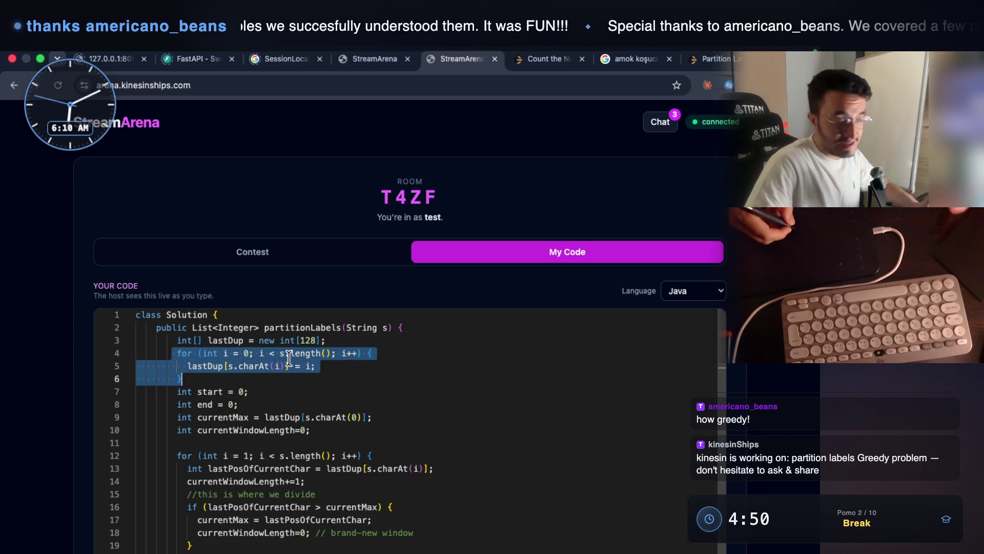
Select the main loop on lines 7–20, reselect the first loop, then hide the browser with F11.
{"action": "scroll", "coordinate": [287, 379], "scroll_direction": "down", "scroll_amount": 2}
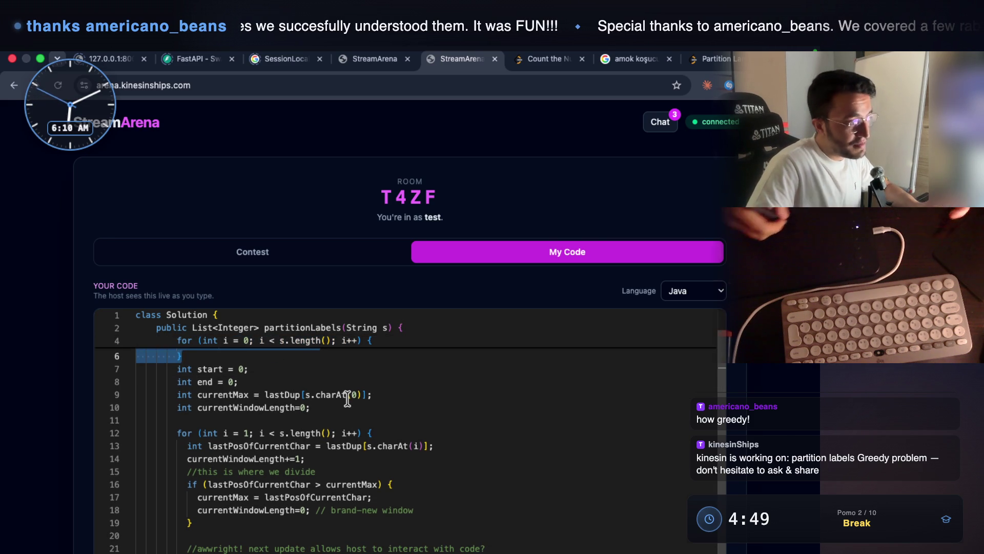
{"action": "double_click", "coordinate": [219, 407]}
{"action": "left_click_drag", "start_coordinate": [174, 368], "coordinate": [245, 517]}
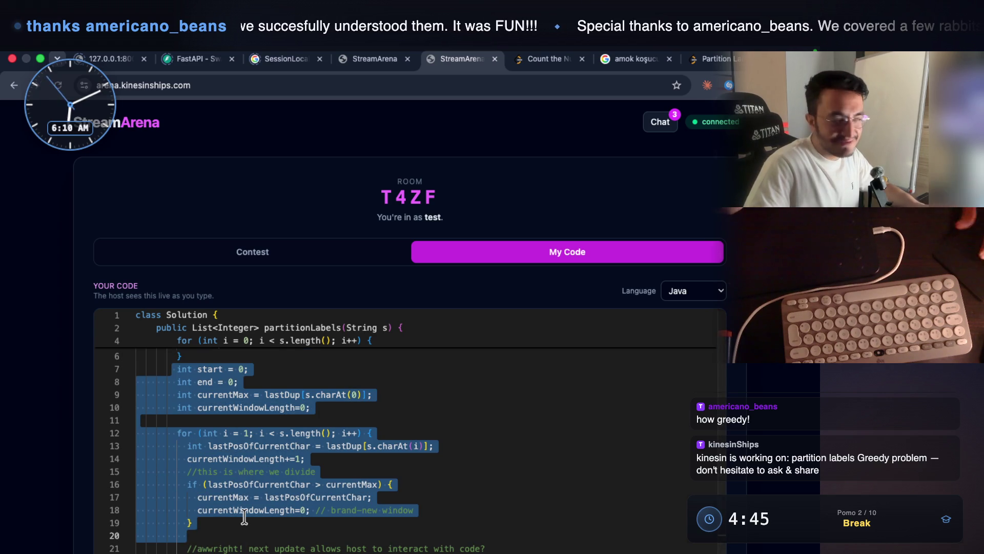
{"action": "scroll", "coordinate": [244, 517], "scroll_direction": "up", "scroll_amount": 2}
{"action": "left_click_drag", "start_coordinate": [177, 356], "coordinate": [196, 383]}
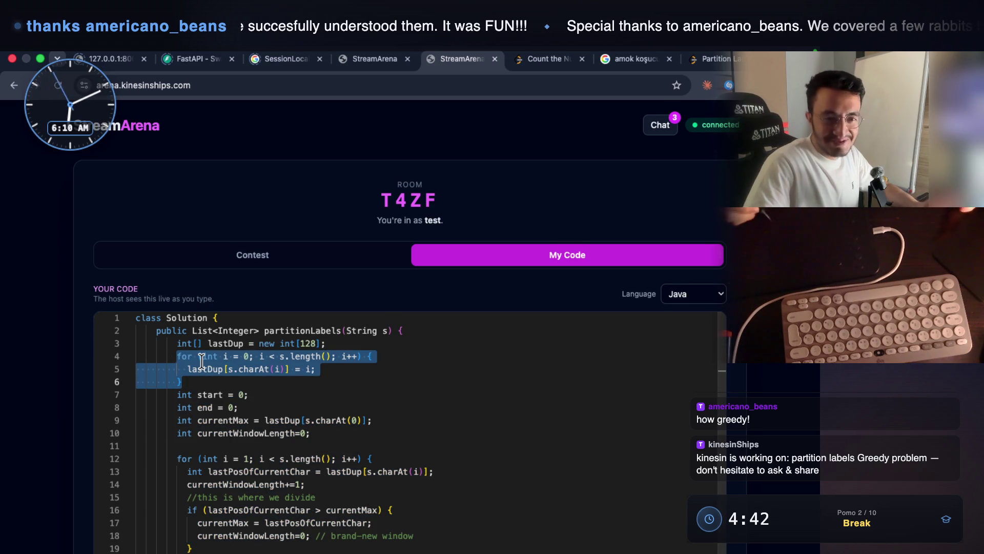
{"action": "key", "text": "F11"}
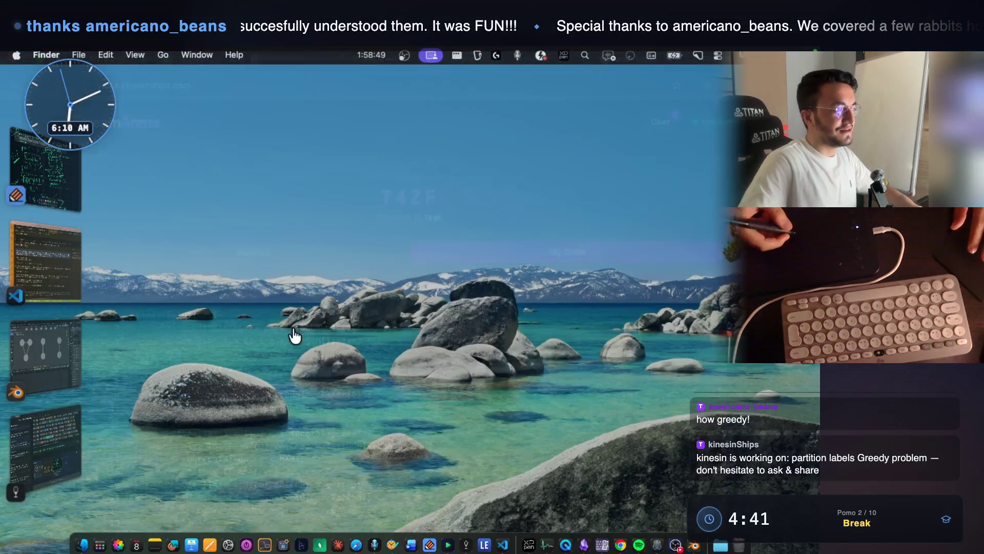
Screenshot the Partition Labels code and add it as Mark 39's fourth image.
{"action": "left_click", "coordinate": [72, 430]}
{"action": "scroll", "coordinate": [482, 382], "scroll_direction": "down", "scroll_amount": 2}
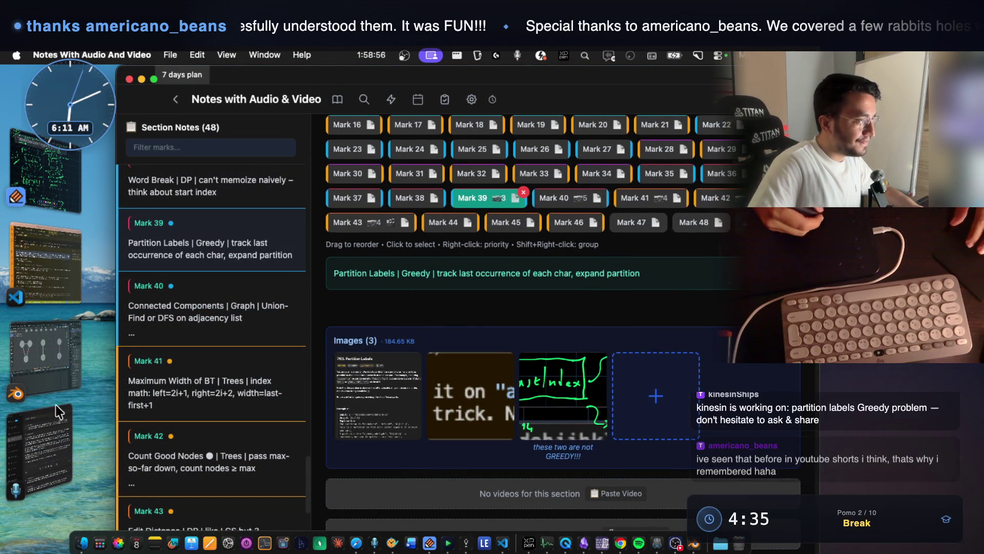
{"action": "left_click", "coordinate": [51, 431]}
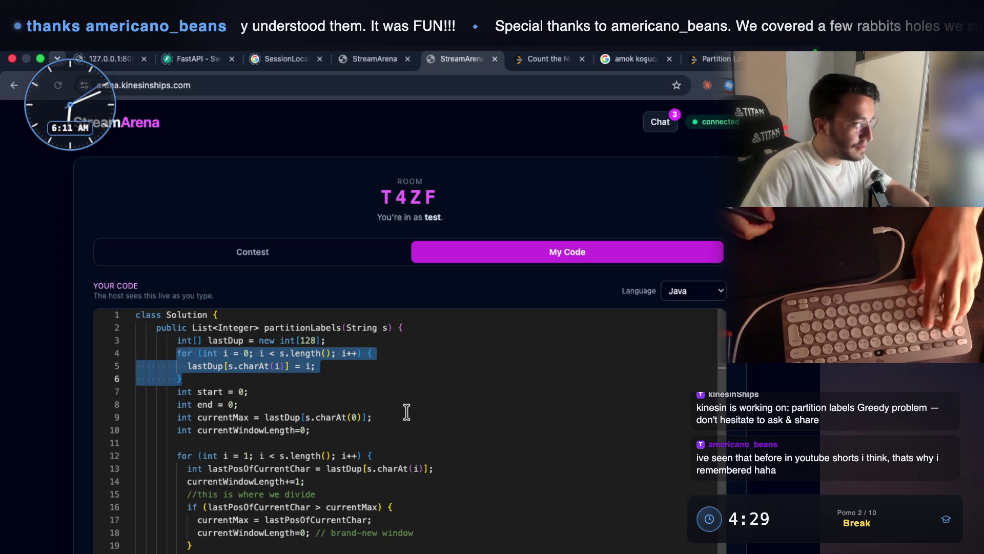
{"action": "key", "text": "super+shift+4"}
{"action": "left_click_drag", "start_coordinate": [98, 291], "coordinate": [455, 550]}
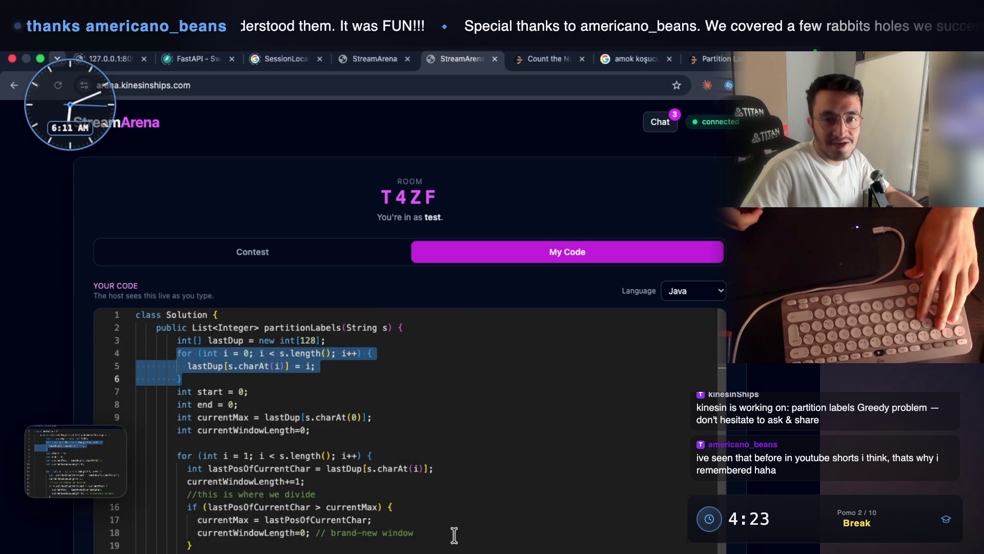
{"action": "key", "text": "super+Tab"}
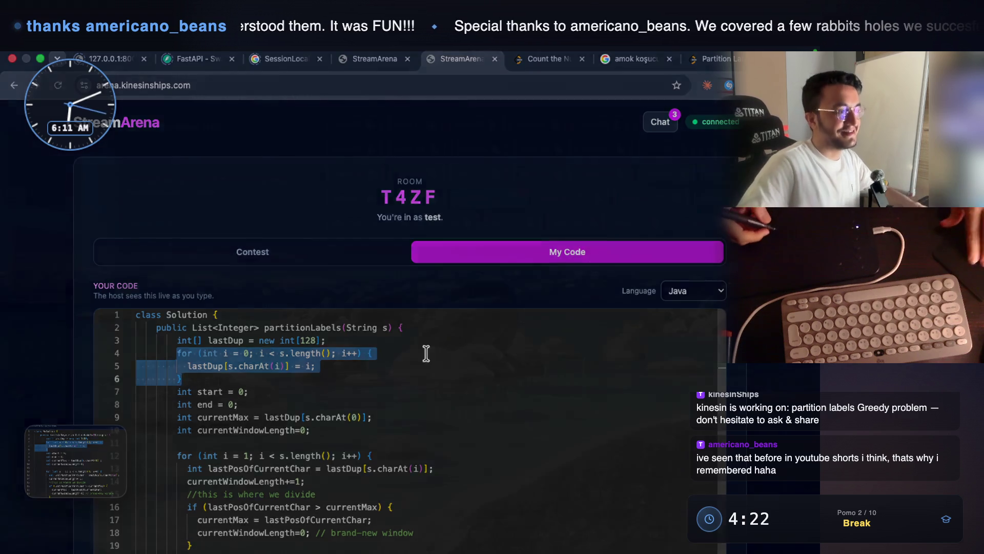
{"action": "left_click", "coordinate": [654, 396]}
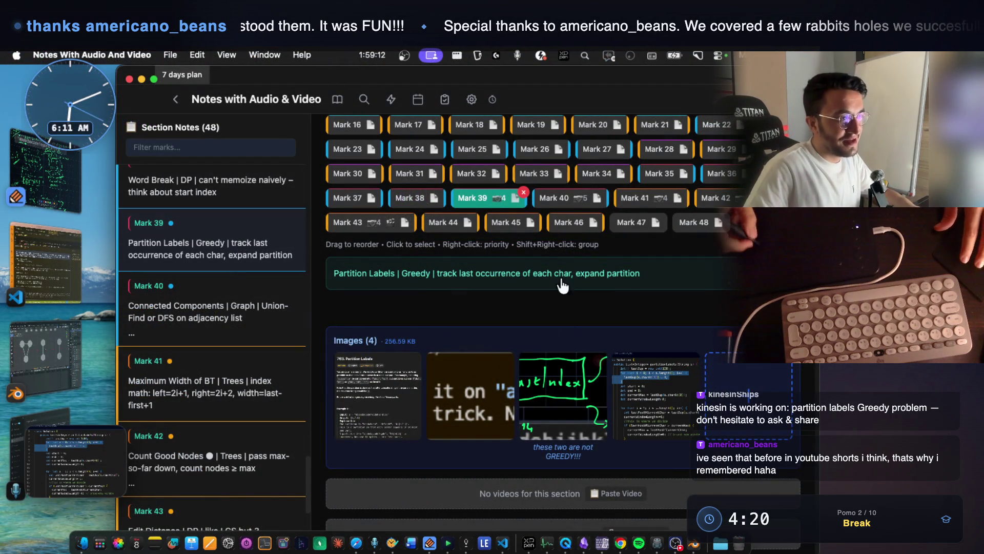
Open Mark 38 Word Break and enlarge its Example 1 image showing 'leet code'.
{"action": "left_click", "coordinate": [421, 195]}
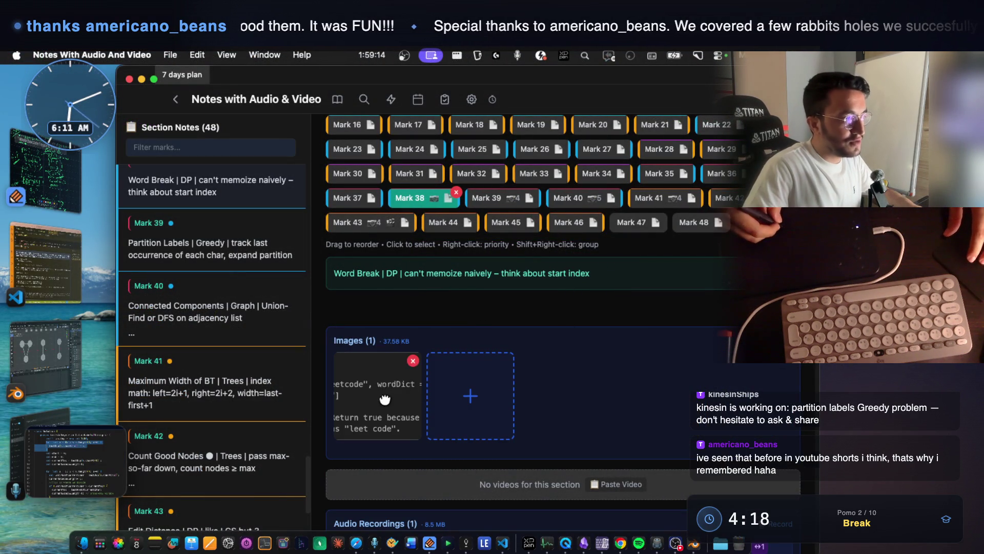
{"action": "left_click", "coordinate": [392, 402]}
{"action": "left_click", "coordinate": [410, 418]}
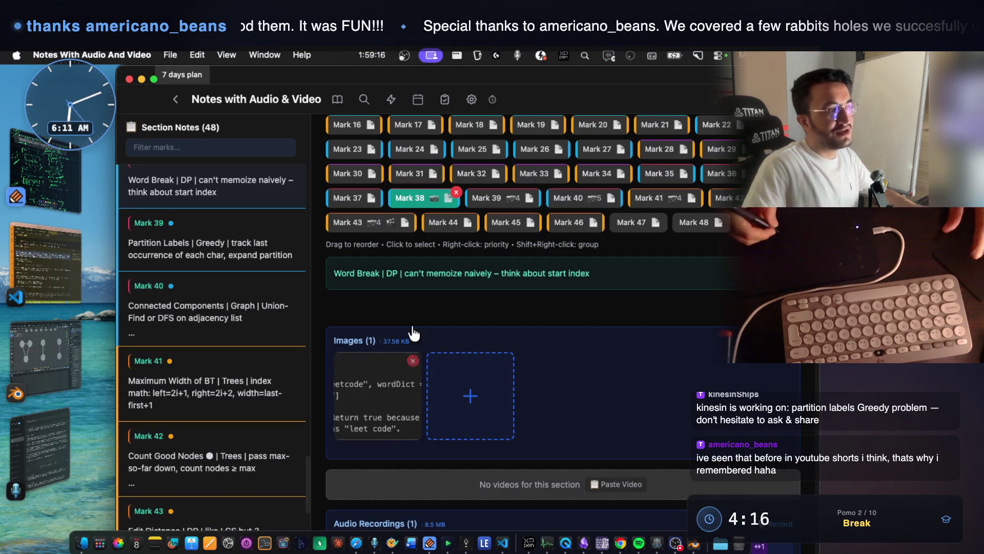
{"action": "left_click_drag", "start_coordinate": [380, 277], "coordinate": [334, 275]}
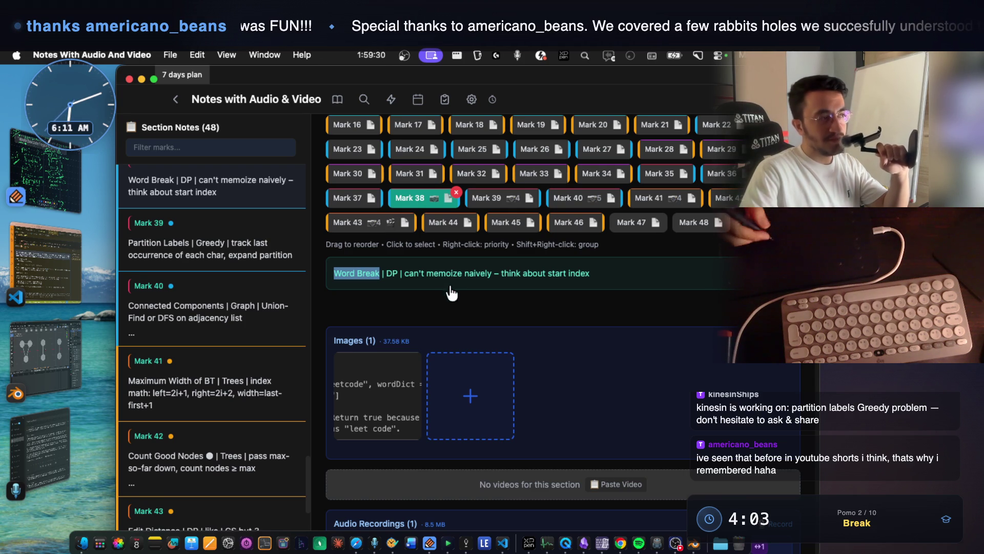
{"action": "left_click", "coordinate": [424, 282]}
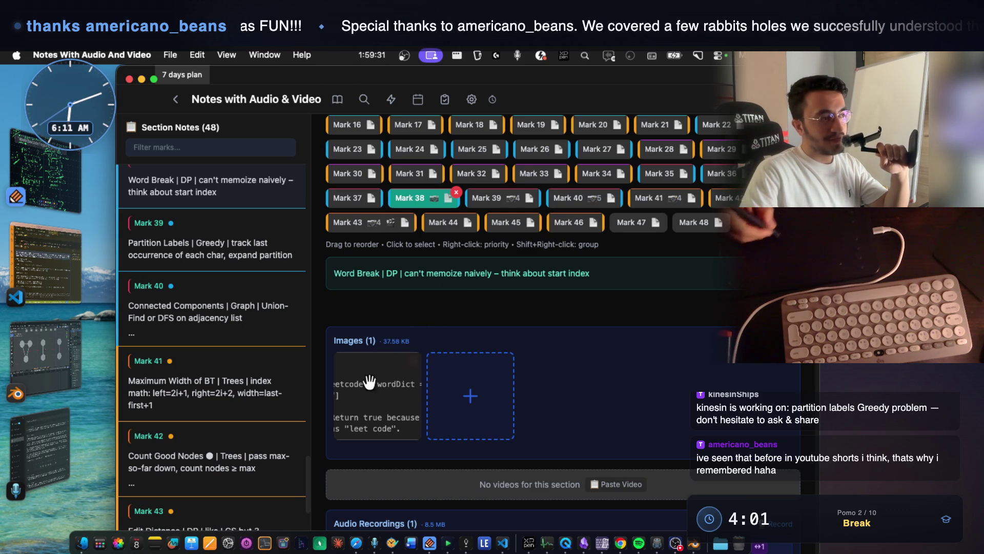
{"action": "left_click", "coordinate": [397, 405]}
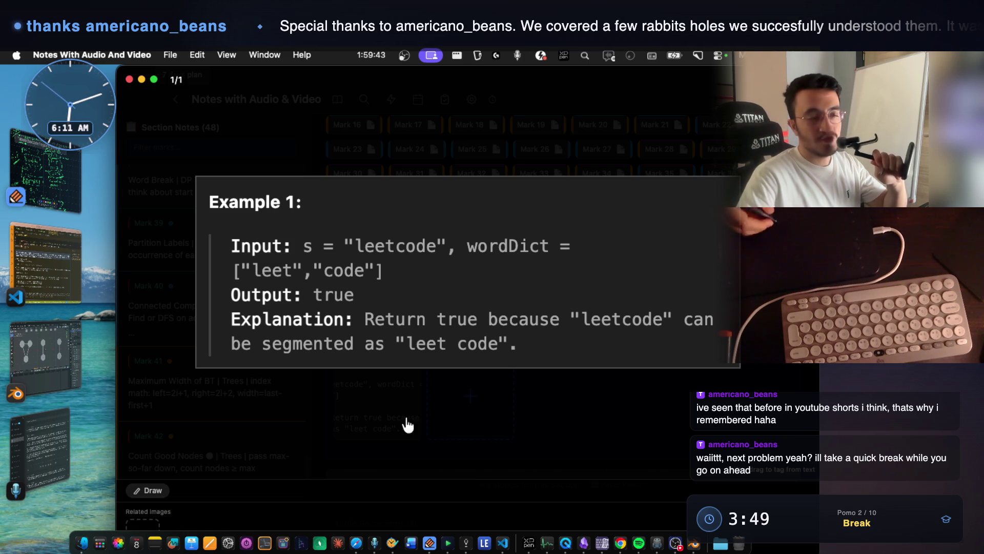
Reopen the Word Break Example 1 image enlarged and take a region screenshot of it.
{"action": "left_click", "coordinate": [507, 454]}
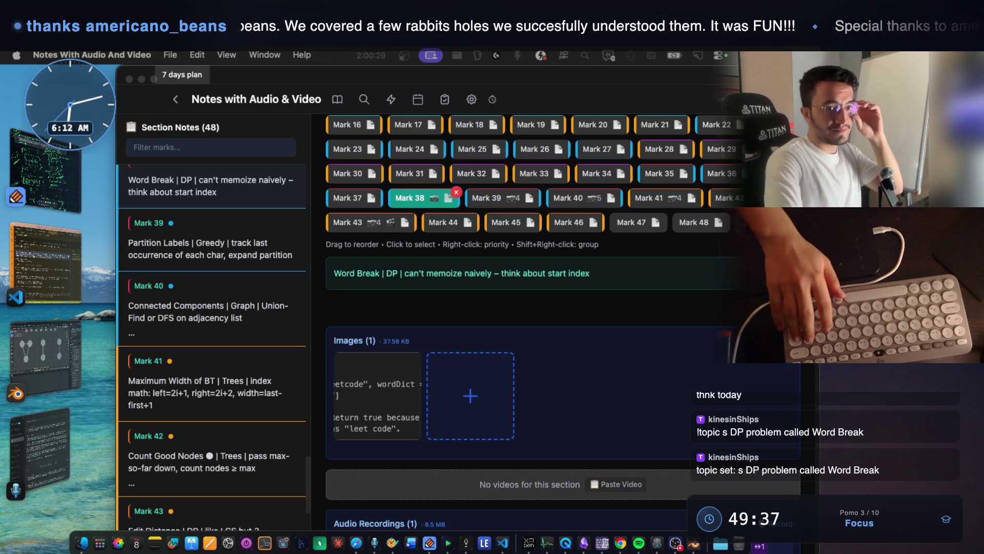
{"action": "left_click", "coordinate": [362, 405]}
{"action": "key", "text": "super+shift+4"}
{"action": "mouse_move", "coordinate": [207, 219]}
{"action": "left_mouse_down"}
{"action": "mouse_move", "coordinate": [769, 382]}
{"action": "mouse_move", "coordinate": [726, 367]}
{"action": "left_mouse_up"}
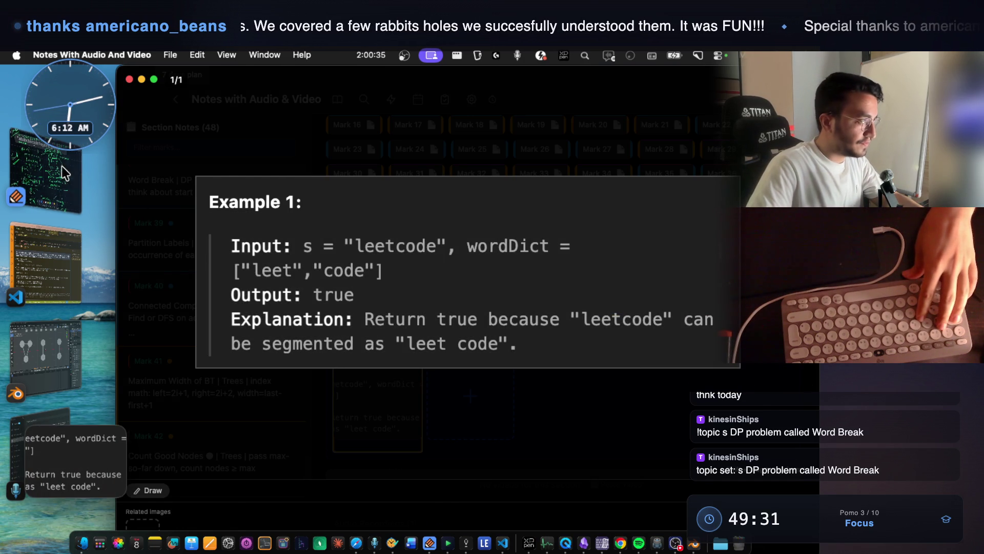
Paste the Example 1 screenshot into Notability, move it toward the top left and enlarge it.
{"action": "left_click", "coordinate": [67, 167]}
{"action": "scroll", "coordinate": [461, 349], "scroll_direction": "down", "scroll_amount": 10}
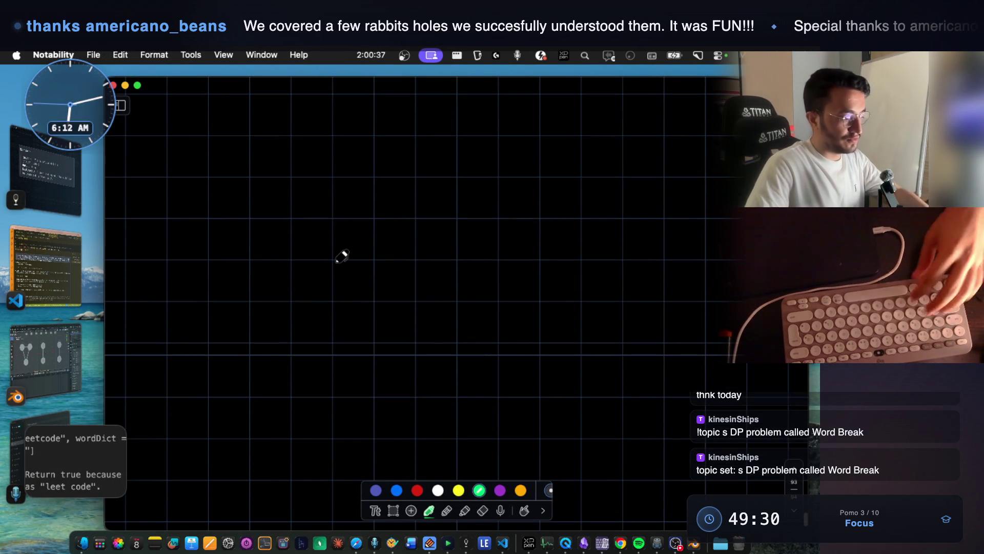
{"action": "key", "text": "super+v"}
{"action": "mouse_move", "coordinate": [491, 295]}
{"action": "left_mouse_down"}
{"action": "mouse_move", "coordinate": [400, 166]}
{"action": "mouse_move", "coordinate": [396, 185]}
{"action": "left_mouse_up"}
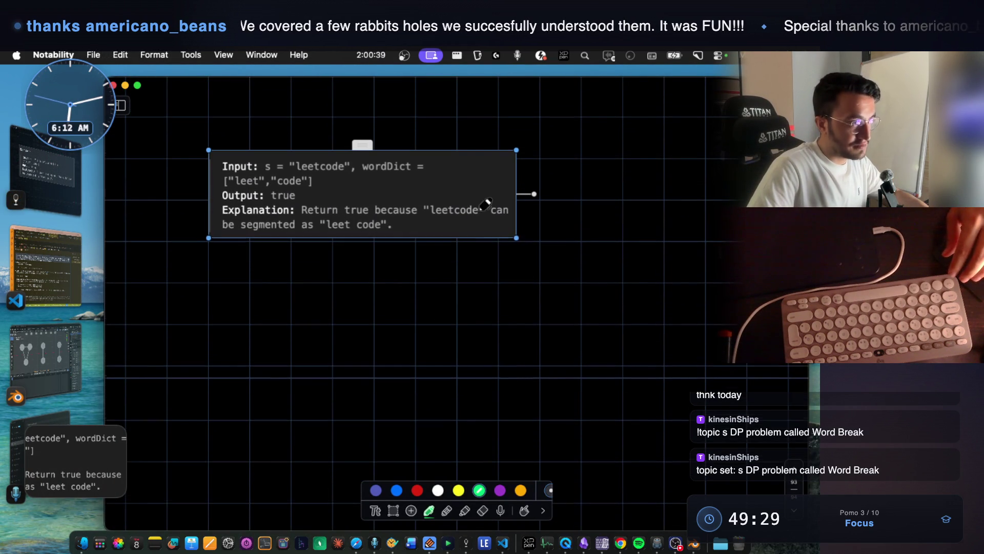
{"action": "mouse_move", "coordinate": [516, 238]}
{"action": "left_mouse_down"}
{"action": "mouse_move", "coordinate": [606, 314]}
{"action": "mouse_move", "coordinate": [792, 402]}
{"action": "mouse_move", "coordinate": [733, 299]}
{"action": "left_mouse_up"}
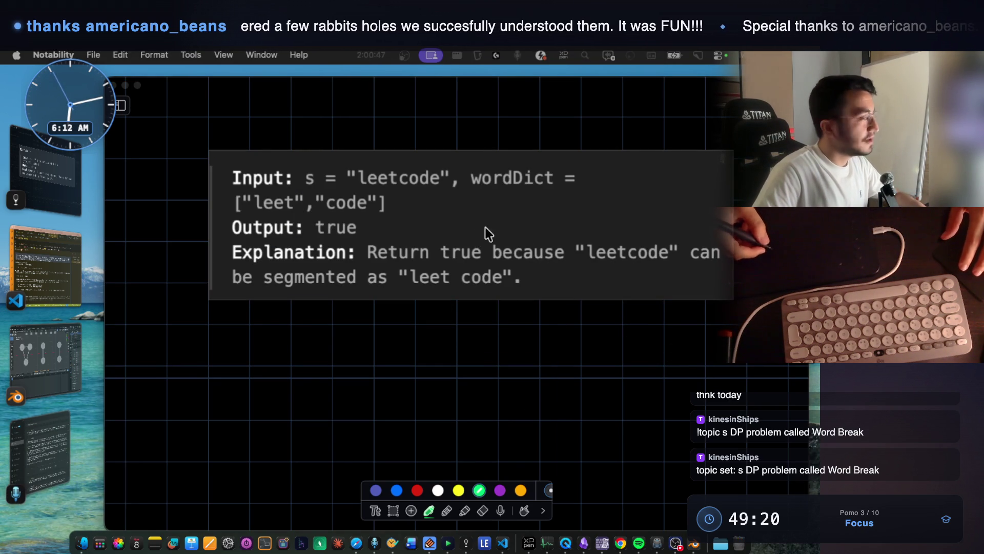
In green, underline wordDict, circle leet, and draw a root node with branches below.
{"action": "scroll", "coordinate": [482, 256], "scroll_direction": "down", "scroll_amount": 1}
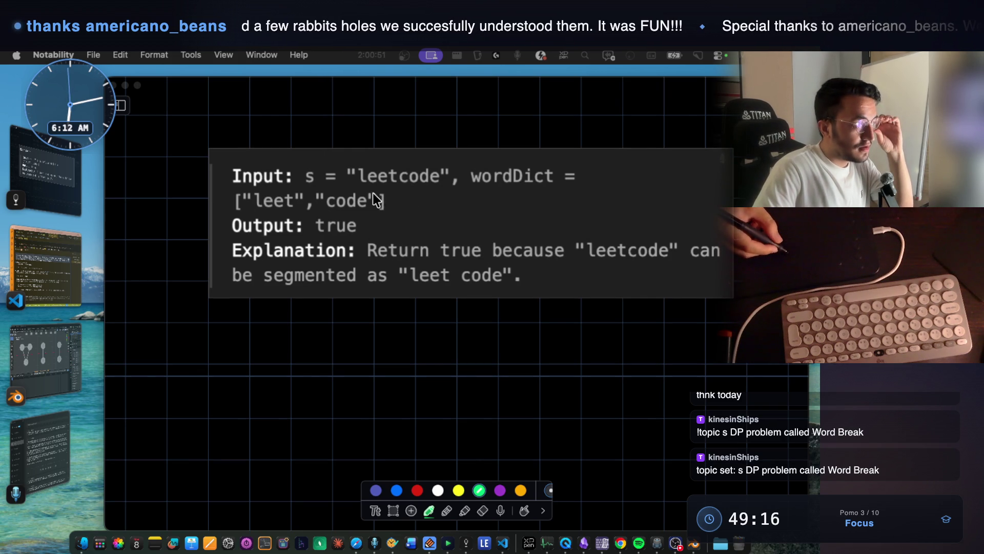
{"action": "left_click", "coordinate": [506, 189]}
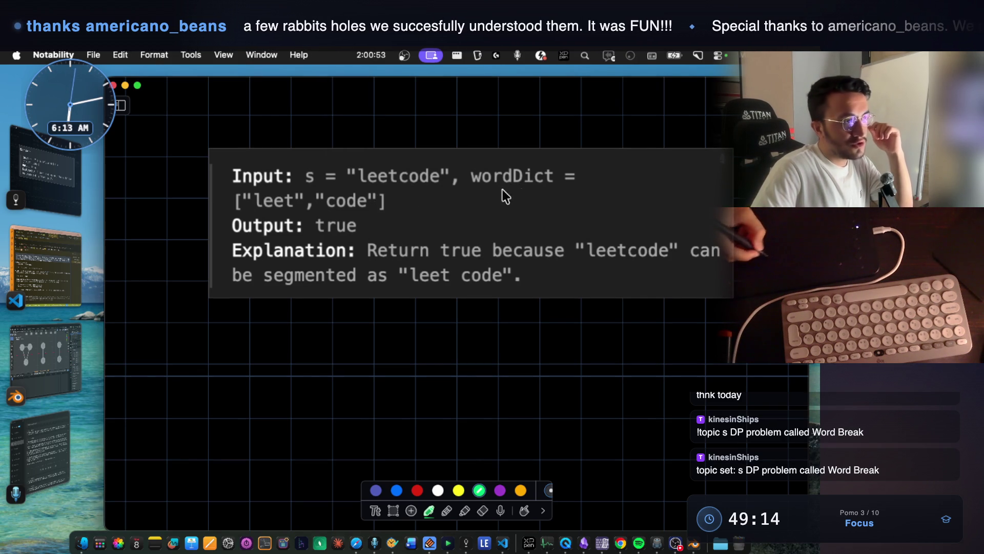
{"action": "left_click_drag", "start_coordinate": [518, 199], "coordinate": [526, 192]}
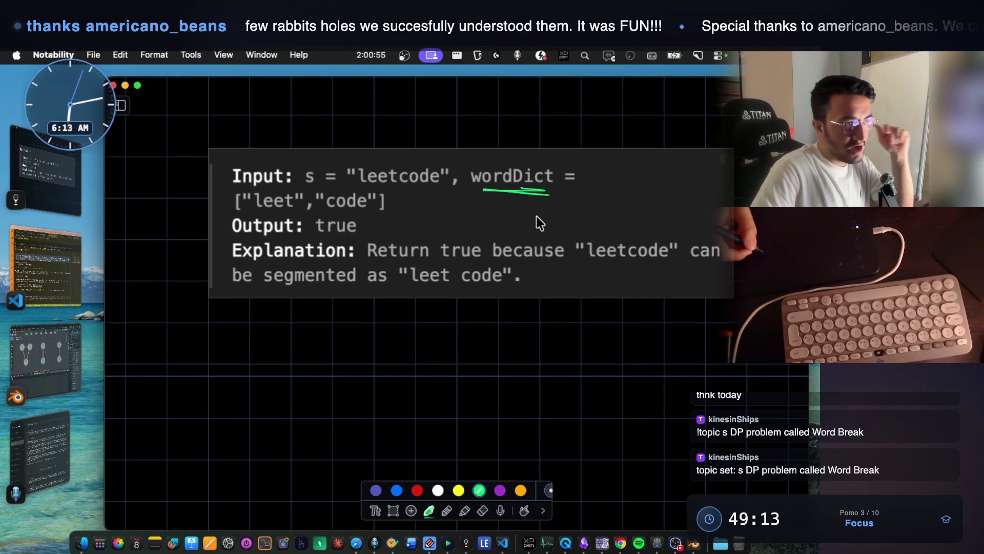
{"action": "mouse_move", "coordinate": [260, 185]}
{"action": "left_mouse_down"}
{"action": "mouse_move", "coordinate": [298, 206]}
{"action": "mouse_move", "coordinate": [269, 185]}
{"action": "mouse_move", "coordinate": [352, 181]}
{"action": "mouse_move", "coordinate": [377, 161]}
{"action": "mouse_move", "coordinate": [439, 193]}
{"action": "mouse_move", "coordinate": [400, 149]}
{"action": "left_mouse_up"}
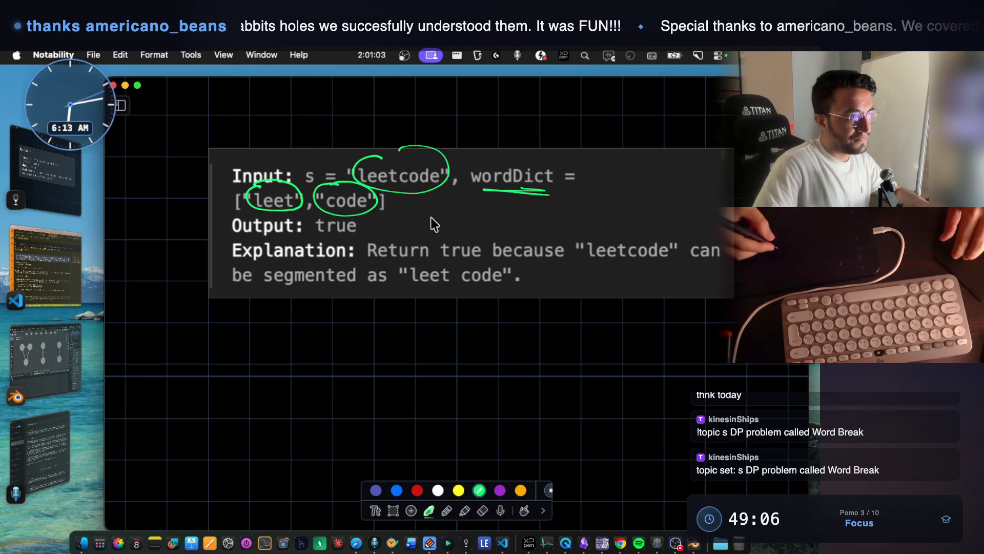
{"action": "scroll", "coordinate": [430, 226], "scroll_direction": "down", "scroll_amount": 3}
{"action": "mouse_move", "coordinate": [429, 265]}
{"action": "left_mouse_down"}
{"action": "mouse_move", "coordinate": [421, 280]}
{"action": "mouse_move", "coordinate": [473, 264]}
{"action": "mouse_move", "coordinate": [430, 263]}
{"action": "mouse_move", "coordinate": [369, 358]}
{"action": "left_mouse_up"}
{"action": "scroll", "coordinate": [436, 287], "scroll_direction": "down", "scroll_amount": 2}
{"action": "left_click_drag", "start_coordinate": [498, 303], "coordinate": [568, 350]}
Write leet under the left branch and code under the right branch.
{"action": "scroll", "coordinate": [532, 275], "scroll_direction": "up", "scroll_amount": 4}
{"action": "scroll", "coordinate": [497, 248], "scroll_direction": "down", "scroll_amount": 5}
{"action": "mouse_move", "coordinate": [343, 337]}
{"action": "left_mouse_down"}
{"action": "mouse_move", "coordinate": [340, 365]}
{"action": "mouse_move", "coordinate": [382, 357]}
{"action": "left_mouse_up"}
{"action": "mouse_move", "coordinate": [389, 342]}
{"action": "left_mouse_down"}
{"action": "mouse_move", "coordinate": [393, 361]}
{"action": "mouse_move", "coordinate": [398, 349]}
{"action": "left_mouse_up"}
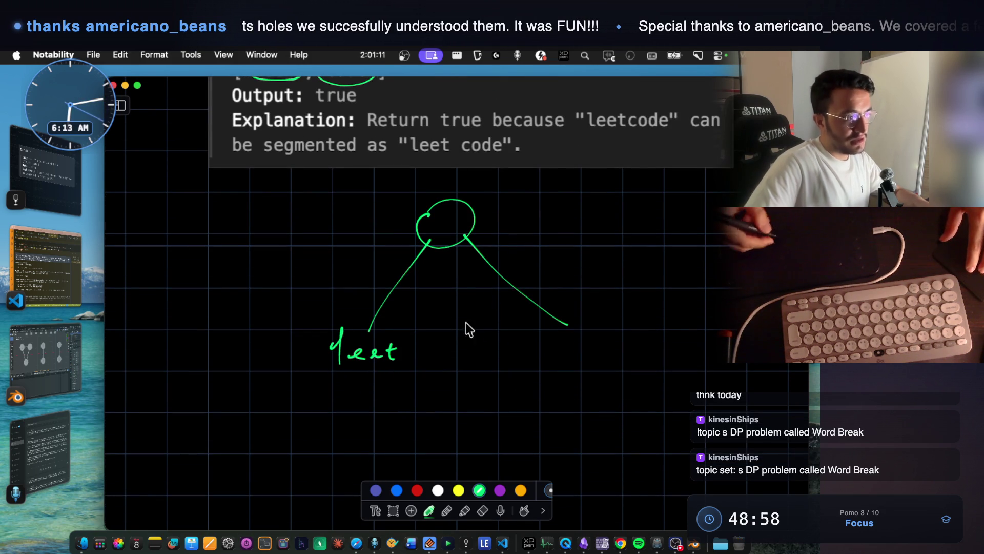
{"action": "left_click_drag", "start_coordinate": [583, 344], "coordinate": [594, 349]}
{"action": "mouse_move", "coordinate": [609, 349]}
{"action": "left_mouse_down"}
{"action": "mouse_move", "coordinate": [628, 348]}
{"action": "mouse_move", "coordinate": [596, 352]}
{"action": "left_mouse_up"}
Handwrite 'explore' and circle wordDict in green.
{"action": "scroll", "coordinate": [605, 330], "scroll_direction": "up", "scroll_amount": 3}
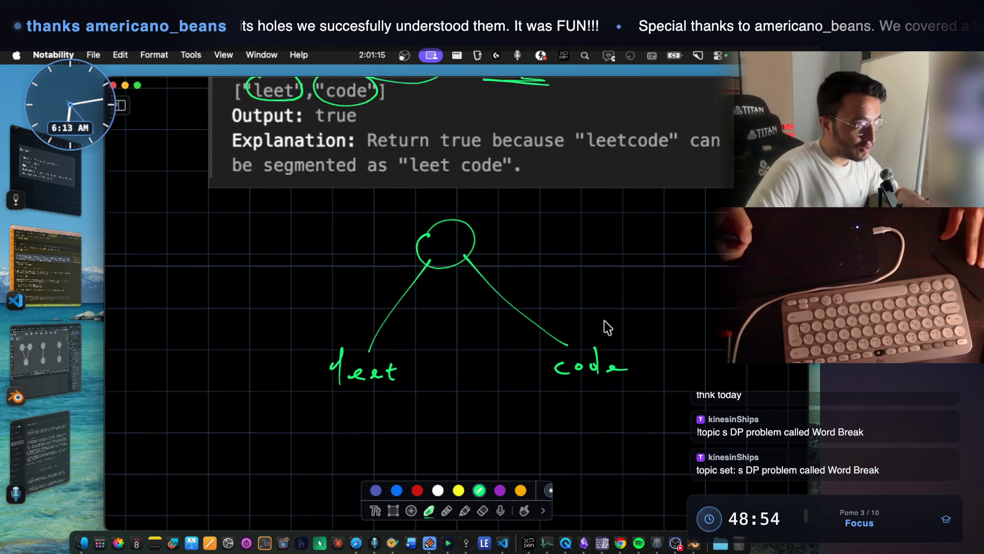
{"action": "mouse_move", "coordinate": [583, 241]}
{"action": "left_mouse_down"}
{"action": "mouse_move", "coordinate": [633, 246]}
{"action": "mouse_move", "coordinate": [644, 229]}
{"action": "mouse_move", "coordinate": [665, 239]}
{"action": "left_mouse_up"}
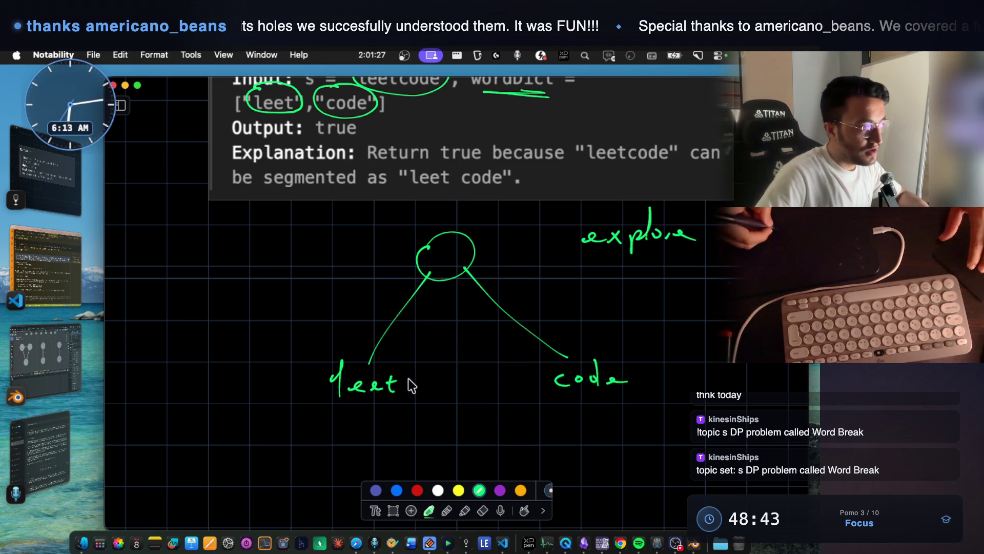
{"action": "scroll", "coordinate": [426, 228], "scroll_direction": "up", "scroll_amount": 1}
{"action": "scroll", "coordinate": [426, 227], "scroll_direction": "up", "scroll_amount": 2}
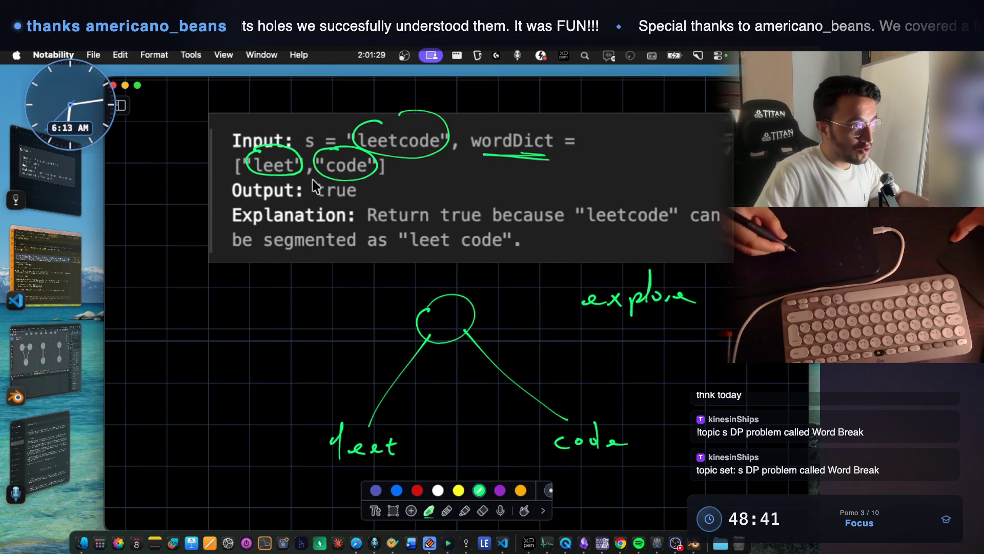
{"action": "left_click_drag", "start_coordinate": [505, 124], "coordinate": [460, 137]}
{"action": "left_click_drag", "start_coordinate": [488, 123], "coordinate": [531, 114]}
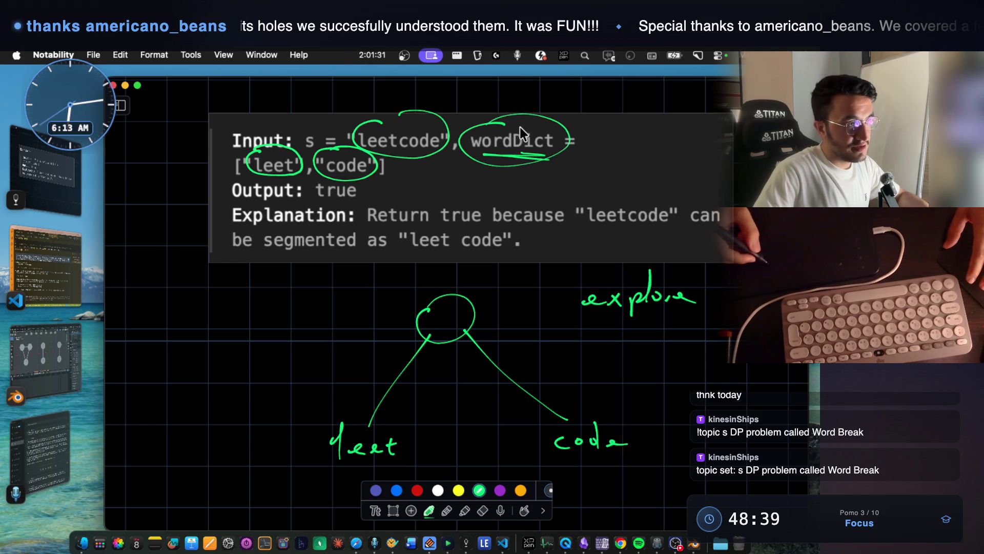
Start the for-loop pseudocode: write 'for' with parentheses and a colon inside.
{"action": "scroll", "coordinate": [521, 167], "scroll_direction": "down", "scroll_amount": 5}
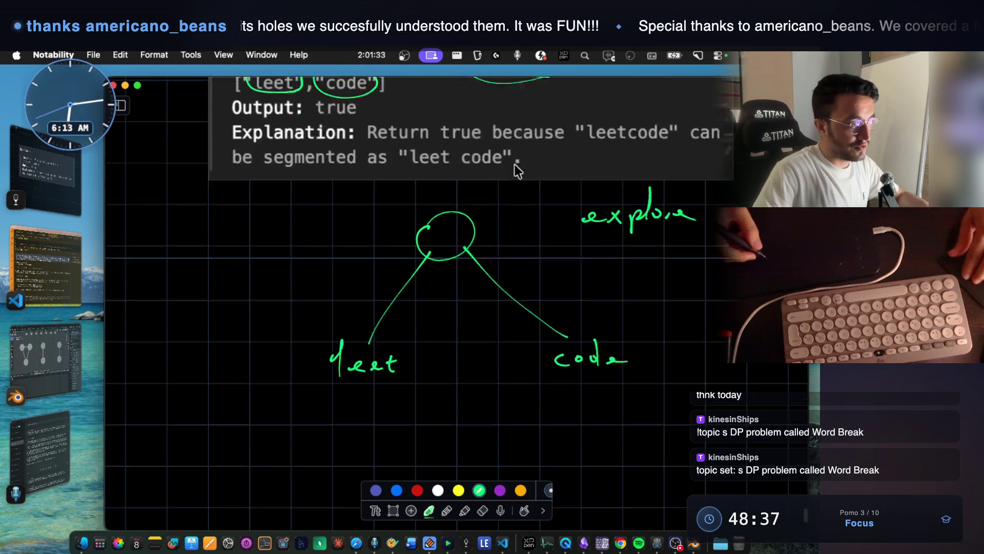
{"action": "mouse_move", "coordinate": [242, 327]}
{"action": "left_mouse_down"}
{"action": "mouse_move", "coordinate": [235, 339]}
{"action": "mouse_move", "coordinate": [287, 336]}
{"action": "left_mouse_up"}
{"action": "left_click_drag", "start_coordinate": [336, 309], "coordinate": [332, 347]}
{"action": "left_click_drag", "start_coordinate": [663, 309], "coordinate": [667, 358]}
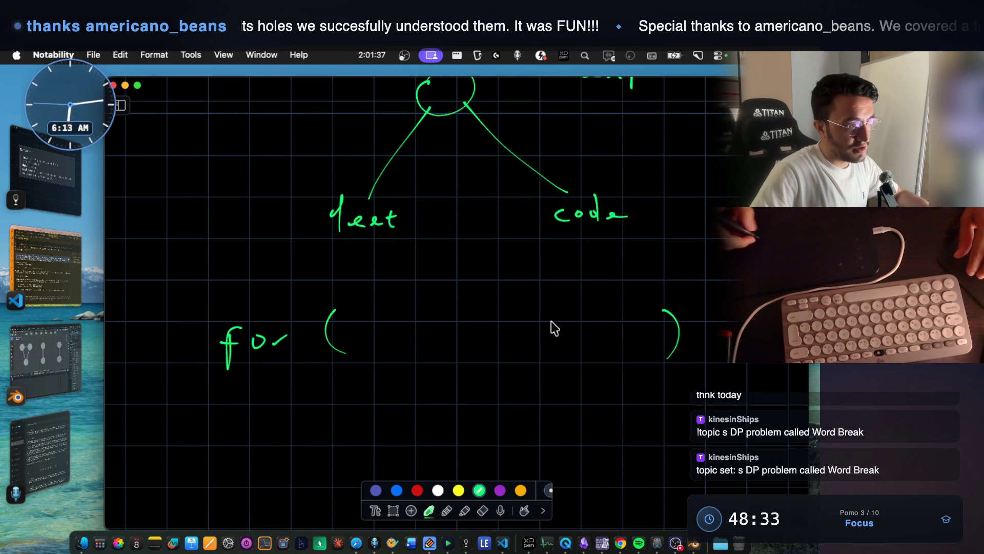
{"action": "left_click", "coordinate": [509, 325]}
{"action": "left_click", "coordinate": [510, 338]}
{"action": "scroll", "coordinate": [293, 358], "scroll_direction": "up", "scroll_amount": 2}
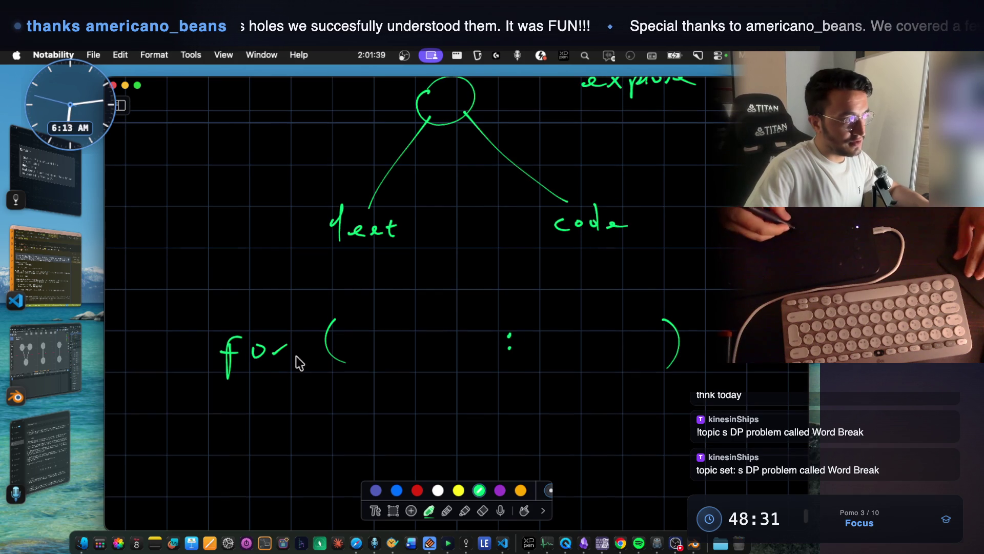
{"action": "scroll", "coordinate": [482, 223], "scroll_direction": "up", "scroll_amount": 10}
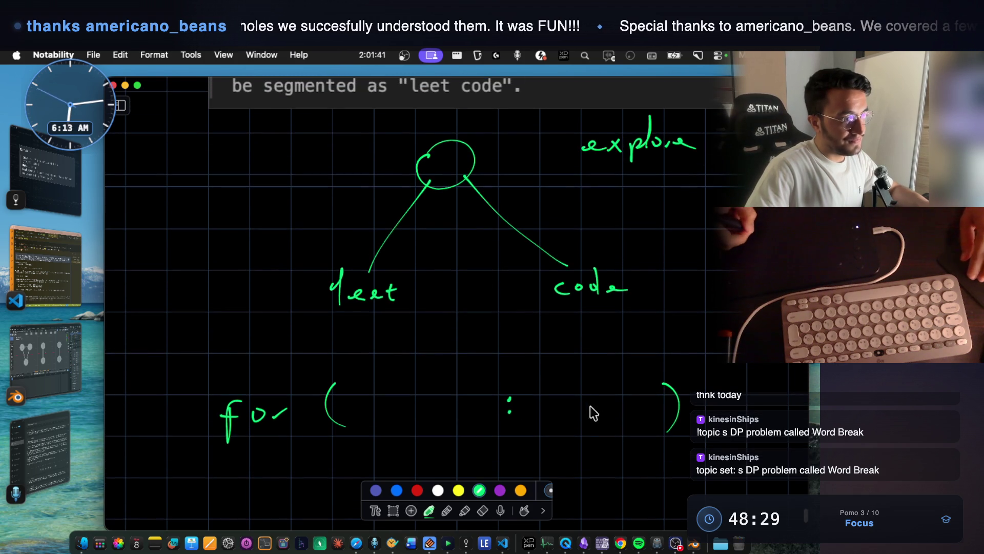
{"action": "scroll", "coordinate": [599, 429], "scroll_direction": "up", "scroll_amount": 4}
{"action": "scroll", "coordinate": [598, 429], "scroll_direction": "down", "scroll_amount": 10}
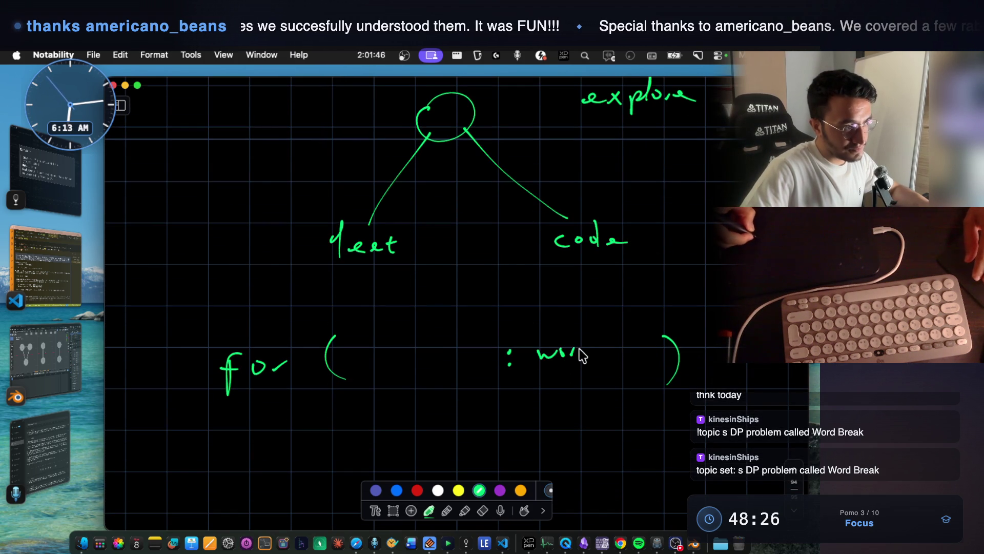
Complete 'for (word : wordDict)' and write 'func(word);' beneath it.
{"action": "left_click_drag", "start_coordinate": [597, 361], "coordinate": [599, 355]}
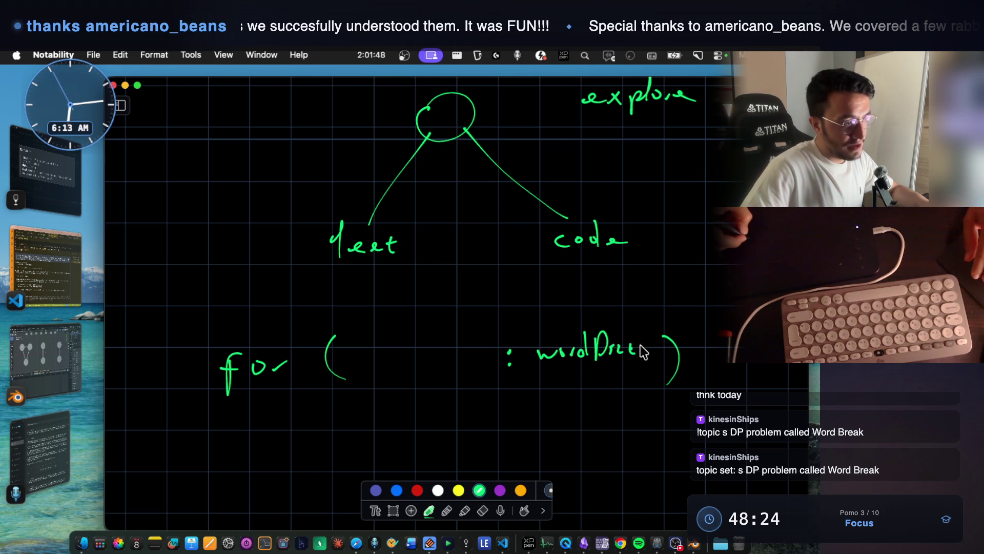
{"action": "left_click_drag", "start_coordinate": [370, 353], "coordinate": [374, 362]}
{"action": "scroll", "coordinate": [513, 207], "scroll_direction": "up", "scroll_amount": 10}
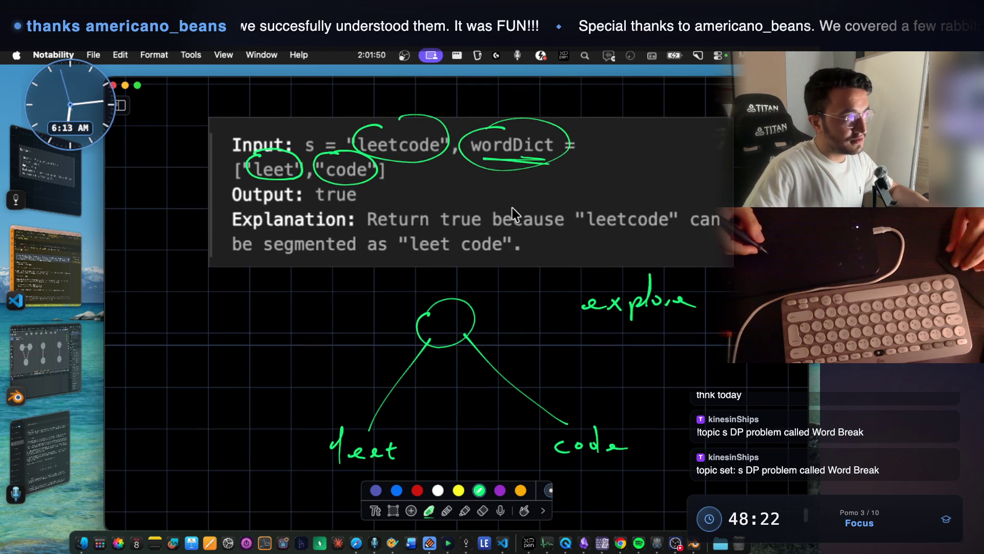
{"action": "scroll", "coordinate": [500, 209], "scroll_direction": "down", "scroll_amount": 10}
{"action": "scroll", "coordinate": [493, 210], "scroll_direction": "down", "scroll_amount": 1}
{"action": "mouse_move", "coordinate": [374, 344]}
{"action": "left_mouse_down"}
{"action": "mouse_move", "coordinate": [402, 339]}
{"action": "mouse_move", "coordinate": [433, 354]}
{"action": "left_mouse_up"}
{"action": "scroll", "coordinate": [441, 358], "scroll_direction": "down", "scroll_amount": 6}
{"action": "mouse_move", "coordinate": [361, 330]}
{"action": "left_mouse_down"}
{"action": "mouse_move", "coordinate": [350, 379]}
{"action": "mouse_move", "coordinate": [397, 353]}
{"action": "mouse_move", "coordinate": [457, 362]}
{"action": "mouse_move", "coordinate": [480, 348]}
{"action": "mouse_move", "coordinate": [513, 352]}
{"action": "mouse_move", "coordinate": [530, 324]}
{"action": "mouse_move", "coordinate": [556, 359]}
{"action": "mouse_move", "coordinate": [576, 361]}
{"action": "left_mouse_up"}
{"action": "left_click", "coordinate": [576, 331]}
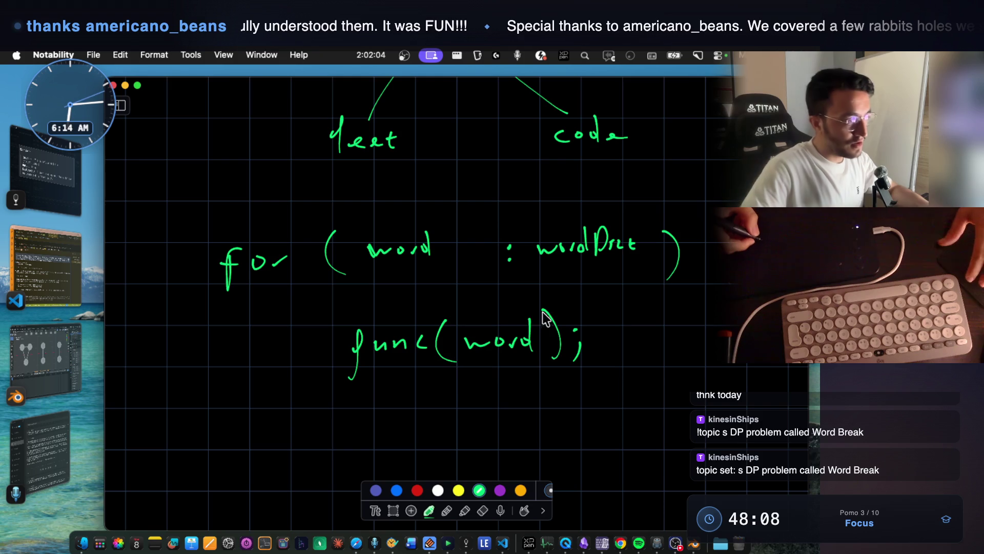
Label leet as option1 and code as option2.
{"action": "scroll", "coordinate": [538, 317], "scroll_direction": "up", "scroll_amount": 5}
{"action": "mouse_move", "coordinate": [339, 260]}
{"action": "left_mouse_down"}
{"action": "mouse_move", "coordinate": [353, 271]}
{"action": "mouse_move", "coordinate": [410, 259]}
{"action": "mouse_move", "coordinate": [416, 266]}
{"action": "left_mouse_up"}
{"action": "mouse_move", "coordinate": [574, 252]}
{"action": "left_mouse_down"}
{"action": "mouse_move", "coordinate": [582, 263]}
{"action": "mouse_move", "coordinate": [657, 262]}
{"action": "left_mouse_up"}
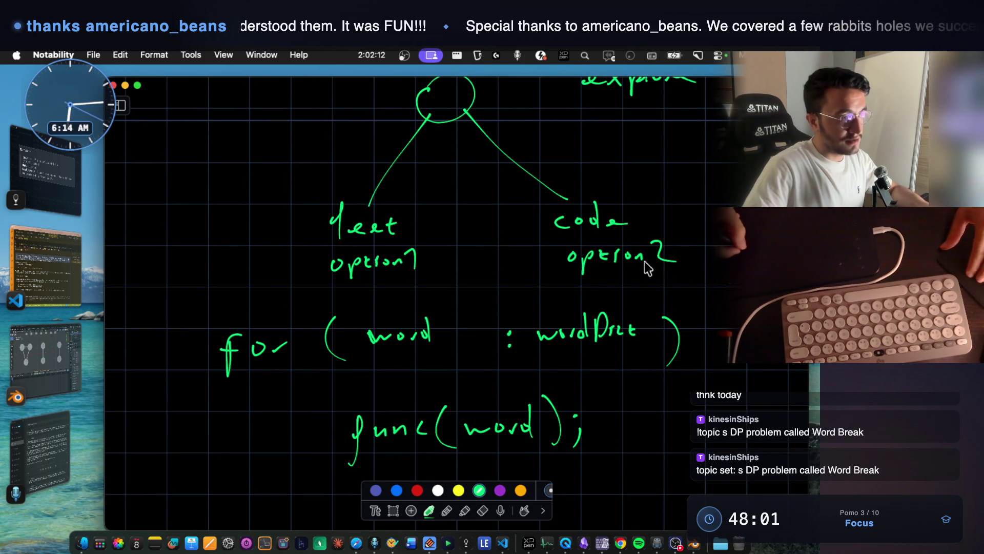
{"action": "scroll", "coordinate": [529, 214], "scroll_direction": "up", "scroll_amount": 7}
{"action": "scroll", "coordinate": [535, 223], "scroll_direction": "up", "scroll_amount": 6}
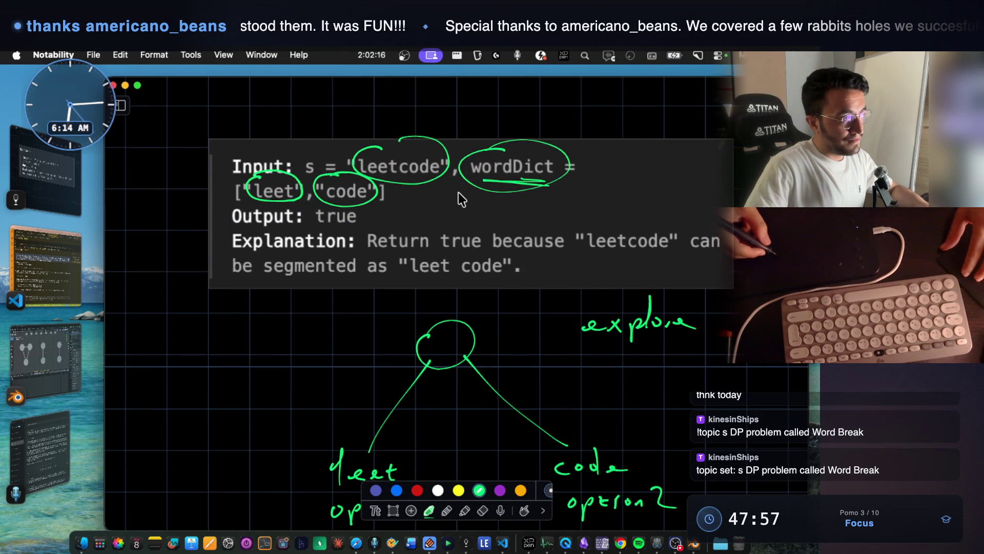
Circle leetcode in the explanation line and undo a stray handwritten 'if'.
{"action": "mouse_move", "coordinate": [629, 226]}
{"action": "left_mouse_down"}
{"action": "mouse_move", "coordinate": [682, 251]}
{"action": "mouse_move", "coordinate": [586, 227]}
{"action": "left_mouse_up"}
{"action": "scroll", "coordinate": [586, 227], "scroll_direction": "down", "scroll_amount": 1}
{"action": "scroll", "coordinate": [586, 228], "scroll_direction": "down", "scroll_amount": 15}
{"action": "left_click_drag", "start_coordinate": [345, 399], "coordinate": [349, 436]}
{"action": "scroll", "coordinate": [390, 410], "scroll_direction": "down", "scroll_amount": 2}
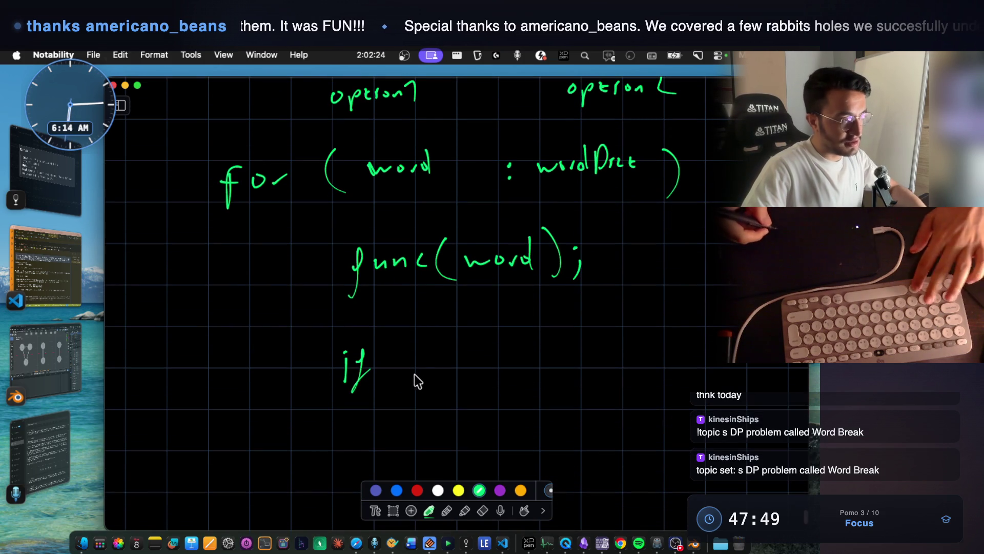
{"action": "key", "text": "super+z"}
{"action": "key", "text": "super+z"}
{"action": "scroll", "coordinate": [460, 236], "scroll_direction": "up", "scroll_amount": 6}
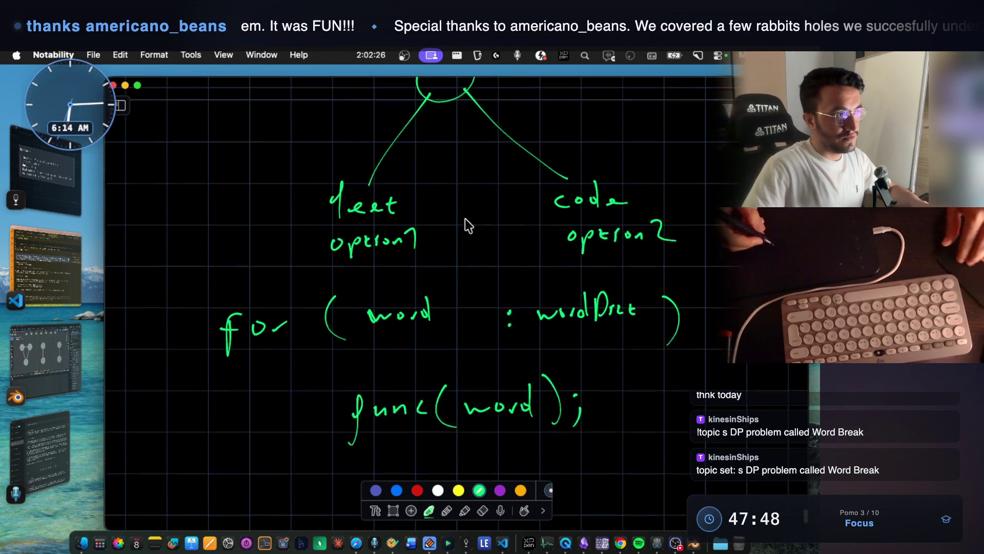
{"action": "scroll", "coordinate": [461, 238], "scroll_direction": "up", "scroll_amount": 11}
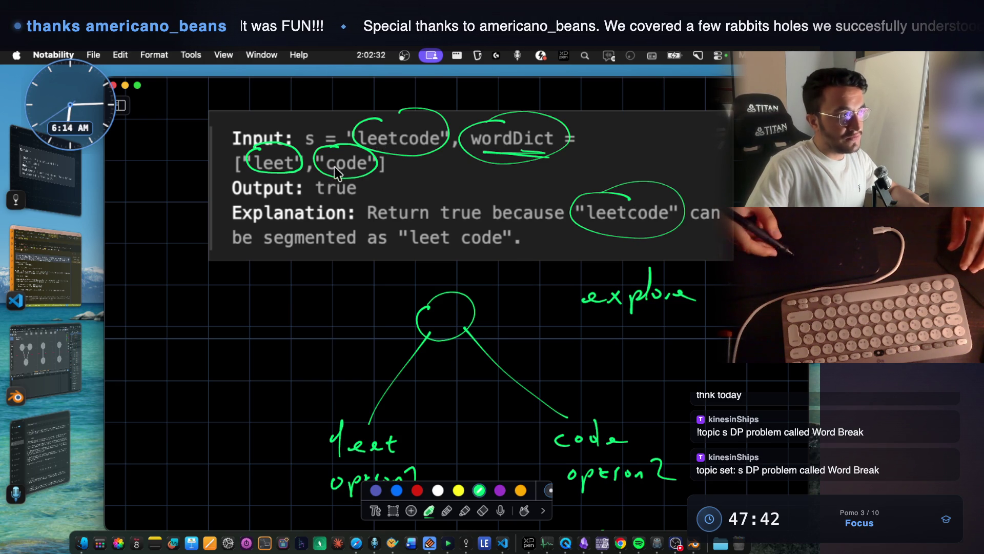
{"action": "scroll", "coordinate": [478, 254], "scroll_direction": "down", "scroll_amount": 12}
{"action": "scroll", "coordinate": [398, 269], "scroll_direction": "down", "scroll_amount": 13}
Draw a new tree: root, two children, branches to four leaves, with circled level number 2.
{"action": "mouse_move", "coordinate": [407, 234]}
{"action": "left_mouse_down"}
{"action": "mouse_move", "coordinate": [393, 255]}
{"action": "mouse_move", "coordinate": [409, 233]}
{"action": "left_mouse_up"}
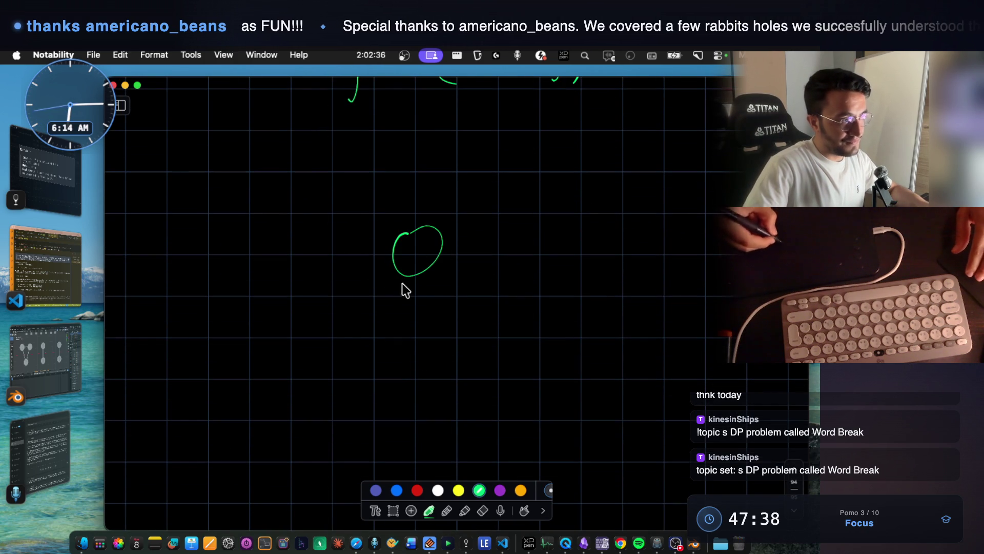
{"action": "left_click_drag", "start_coordinate": [355, 330], "coordinate": [350, 353]}
{"action": "left_click_drag", "start_coordinate": [469, 326], "coordinate": [486, 330]}
{"action": "scroll", "coordinate": [487, 329], "scroll_direction": "down", "scroll_amount": 3}
{"action": "left_click_drag", "start_coordinate": [362, 287], "coordinate": [318, 362]}
{"action": "left_click_drag", "start_coordinate": [364, 287], "coordinate": [400, 355]}
{"action": "left_click_drag", "start_coordinate": [482, 278], "coordinate": [462, 345]}
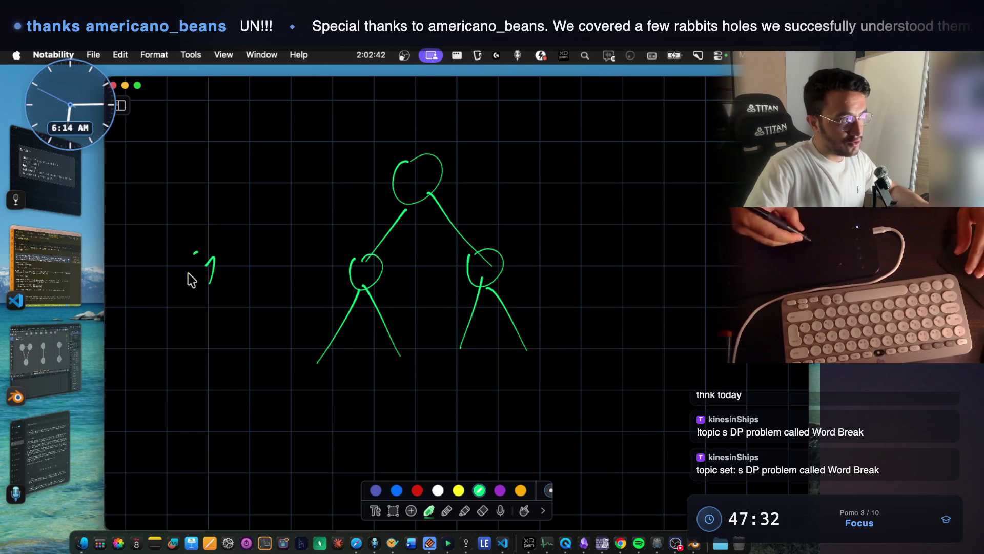
{"action": "left_click_drag", "start_coordinate": [216, 362], "coordinate": [231, 360]}
{"action": "left_click_drag", "start_coordinate": [204, 334], "coordinate": [217, 335]}
{"action": "left_click_drag", "start_coordinate": [319, 355], "coordinate": [324, 359]}
{"action": "left_click_drag", "start_coordinate": [400, 354], "coordinate": [463, 355]}
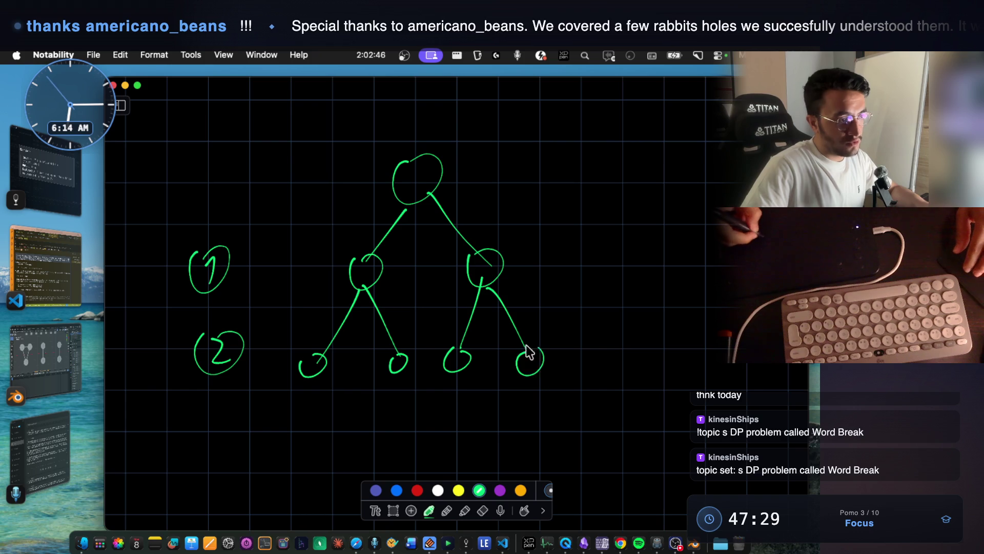
Write 'length' beneath the tree, trace over the bottom-left leaf, and box the word.
{"action": "scroll", "coordinate": [530, 369], "scroll_direction": "down", "scroll_amount": 2}
{"action": "scroll", "coordinate": [513, 305], "scroll_direction": "down", "scroll_amount": 1}
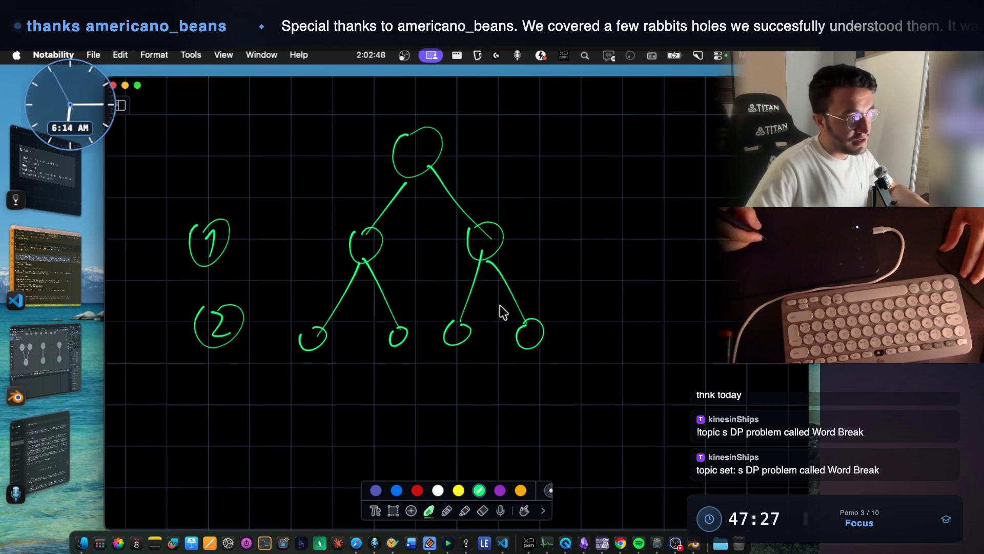
{"action": "scroll", "coordinate": [500, 302], "scroll_direction": "down", "scroll_amount": 4}
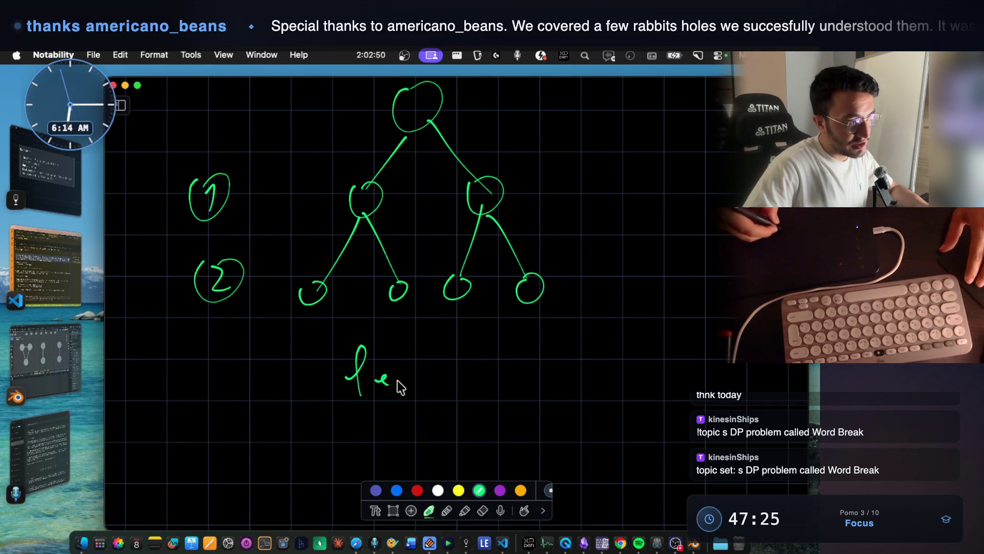
{"action": "mouse_move", "coordinate": [444, 378]}
{"action": "left_mouse_down"}
{"action": "mouse_move", "coordinate": [430, 401]}
{"action": "mouse_move", "coordinate": [453, 394]}
{"action": "left_mouse_up"}
{"action": "mouse_move", "coordinate": [463, 348]}
{"action": "left_mouse_down"}
{"action": "mouse_move", "coordinate": [465, 378]}
{"action": "mouse_move", "coordinate": [478, 381]}
{"action": "left_mouse_up"}
{"action": "mouse_move", "coordinate": [328, 300]}
{"action": "left_mouse_down"}
{"action": "mouse_move", "coordinate": [306, 304]}
{"action": "mouse_move", "coordinate": [327, 293]}
{"action": "left_mouse_up"}
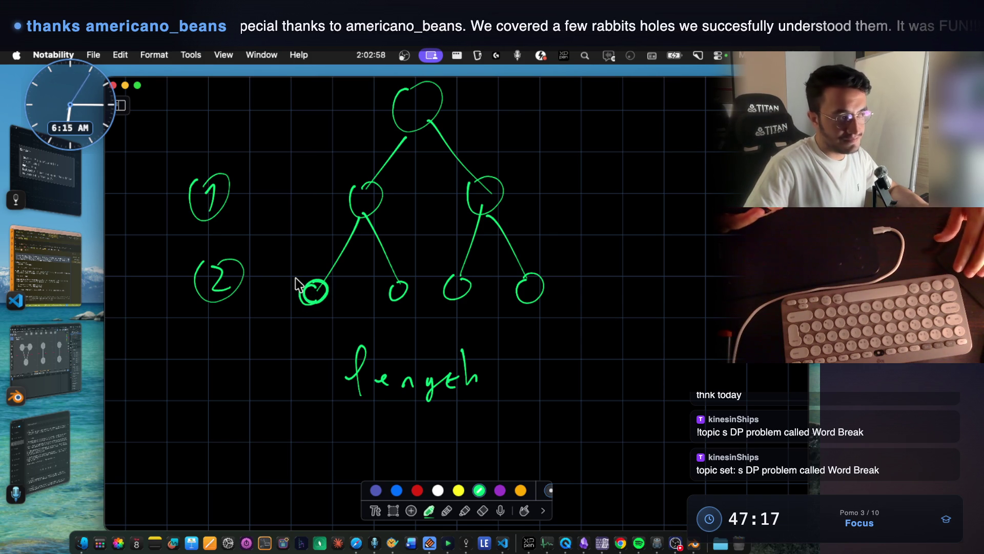
{"action": "left_click_drag", "start_coordinate": [358, 407], "coordinate": [482, 410]}
{"action": "mouse_move", "coordinate": [340, 337]}
{"action": "left_mouse_down"}
{"action": "mouse_move", "coordinate": [345, 408]}
{"action": "mouse_move", "coordinate": [492, 412]}
{"action": "left_mouse_up"}
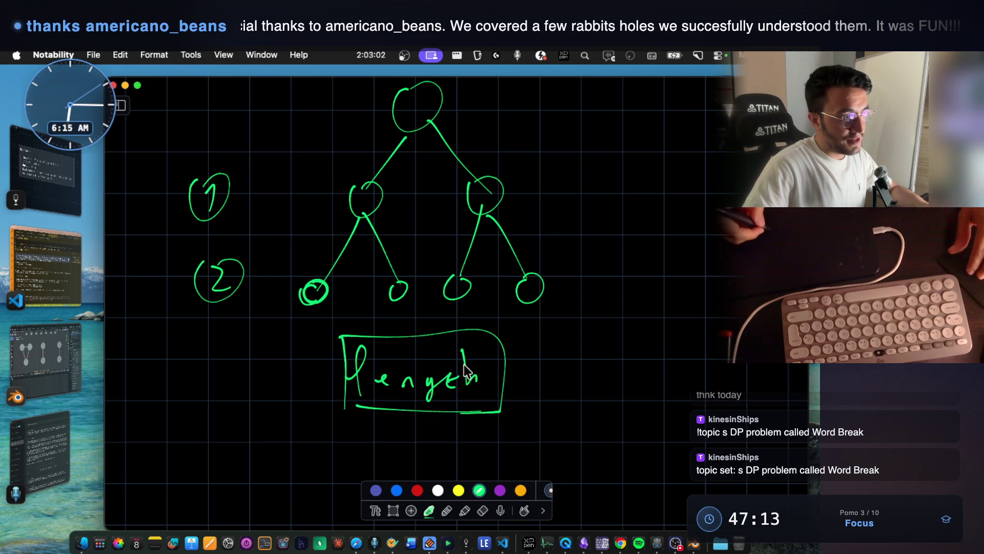
{"action": "scroll", "coordinate": [442, 216], "scroll_direction": "up", "scroll_amount": 5}
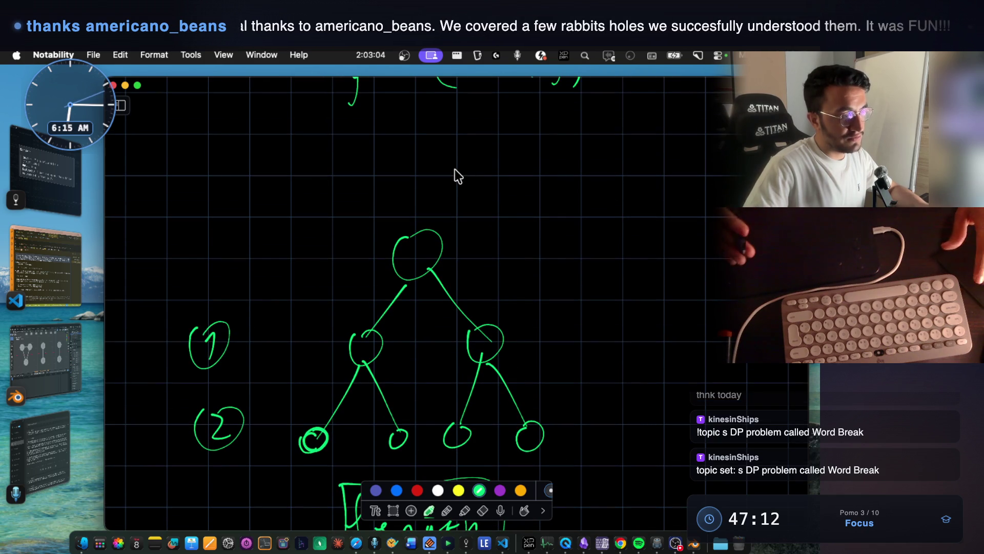
Draw quotation marks around the 'leet' and 'code' labels of the first tree.
{"action": "scroll", "coordinate": [455, 169], "scroll_direction": "up", "scroll_amount": 10}
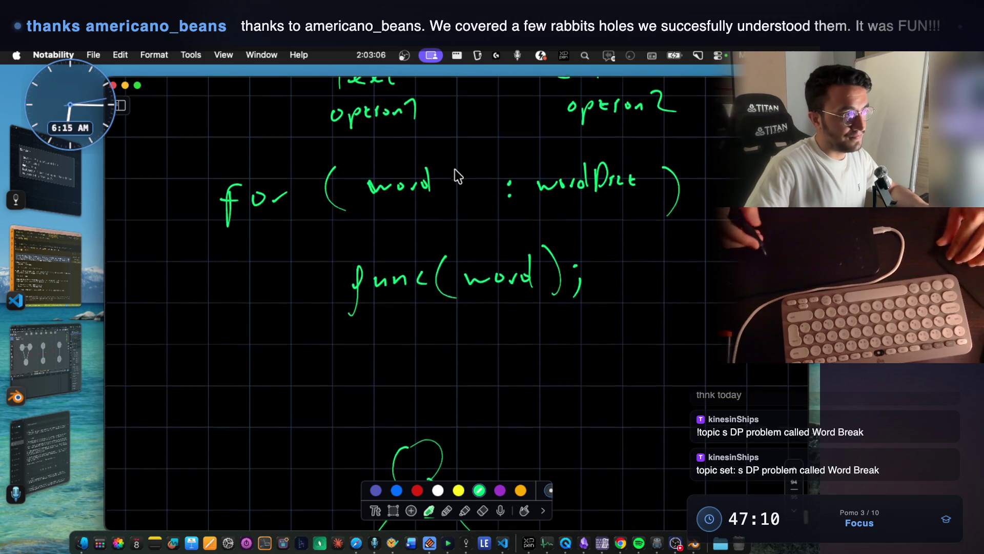
{"action": "scroll", "coordinate": [454, 170], "scroll_direction": "up", "scroll_amount": 3}
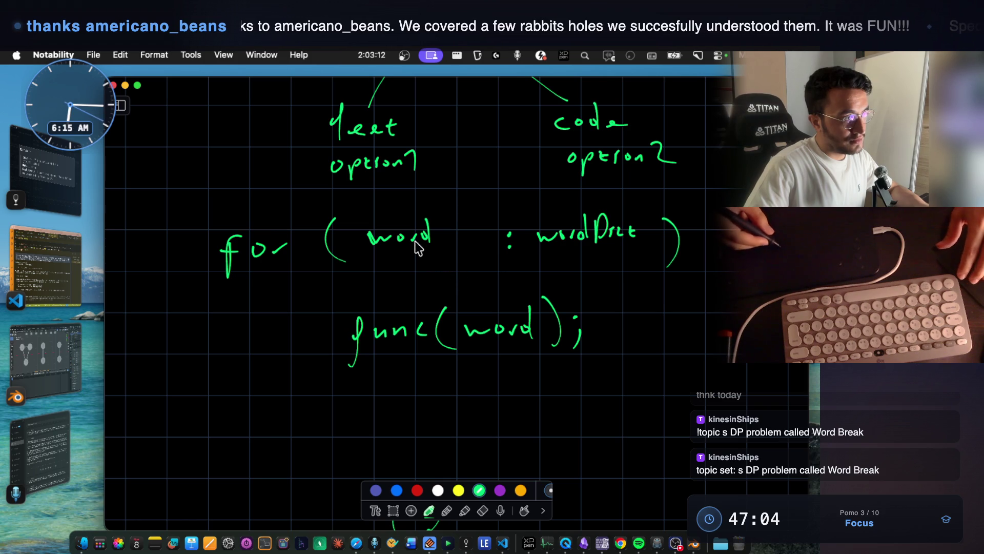
{"action": "scroll", "coordinate": [446, 220], "scroll_direction": "up", "scroll_amount": 5}
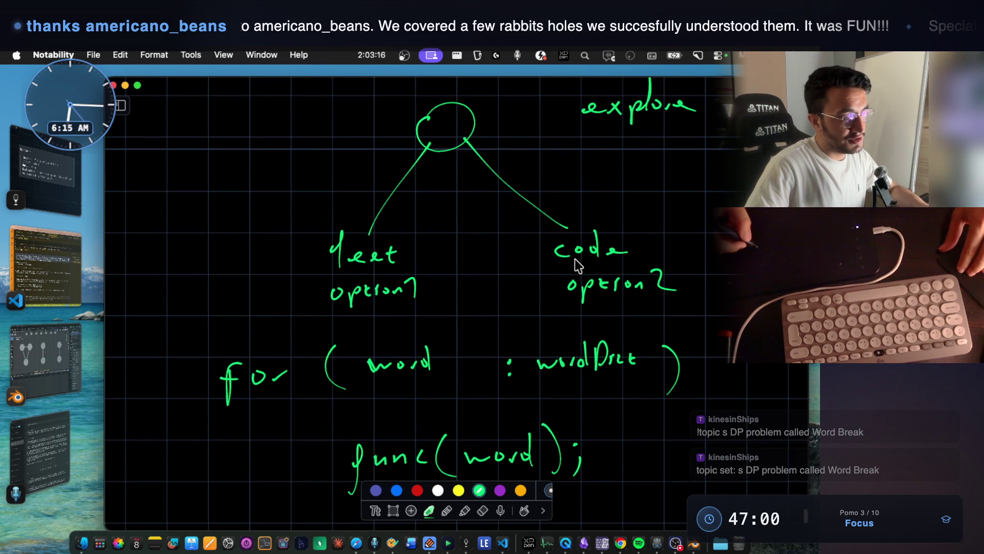
{"action": "left_click_drag", "start_coordinate": [296, 230], "coordinate": [300, 236]}
{"action": "left_click_drag", "start_coordinate": [304, 231], "coordinate": [309, 237]}
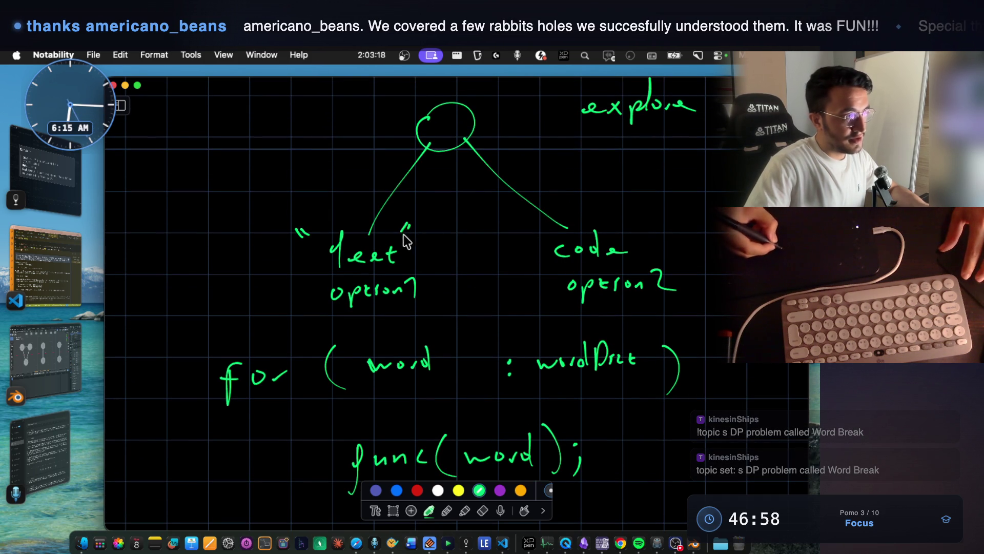
{"action": "left_click_drag", "start_coordinate": [524, 228], "coordinate": [529, 232]}
{"action": "left_click_drag", "start_coordinate": [532, 228], "coordinate": [540, 232]}
{"action": "left_click_drag", "start_coordinate": [638, 218], "coordinate": [641, 225]}
{"action": "scroll", "coordinate": [564, 256], "scroll_direction": "down", "scroll_amount": 5}
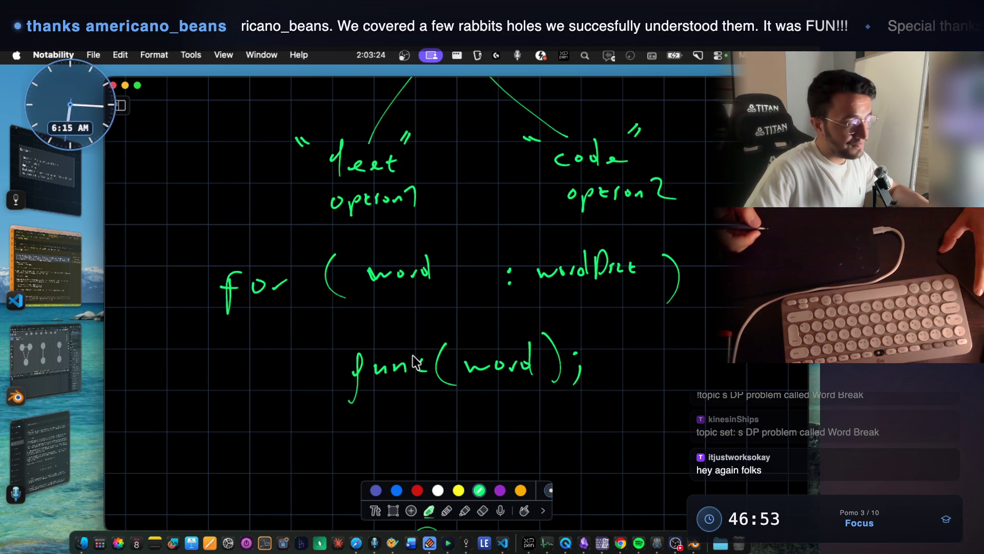
{"action": "scroll", "coordinate": [413, 355], "scroll_direction": "up", "scroll_amount": 2}
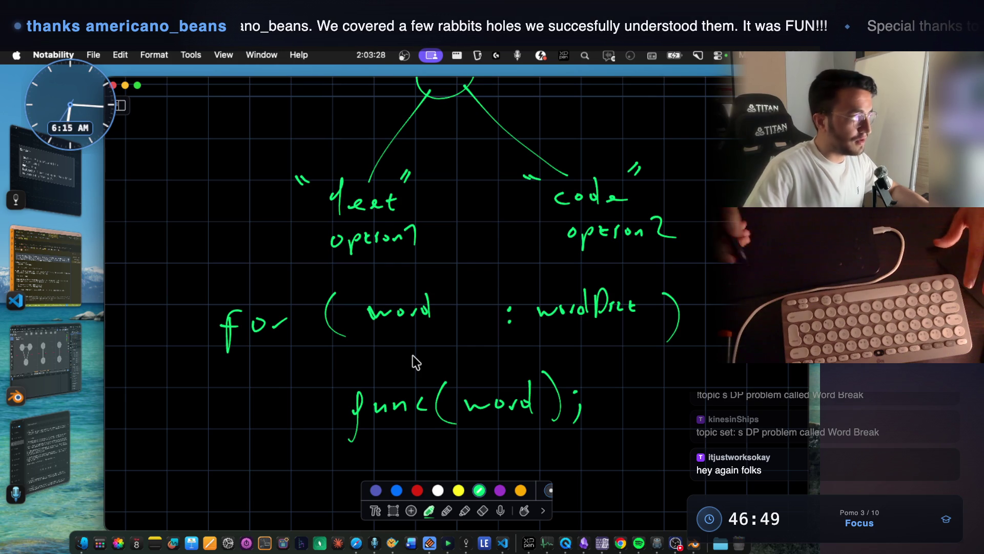
{"action": "left_click", "coordinate": [72, 179]}
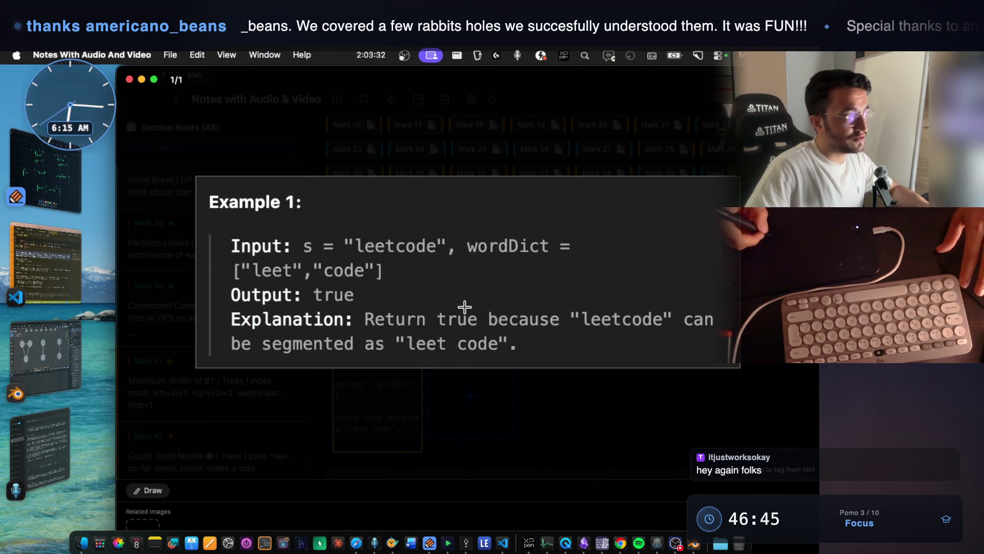
{"action": "left_click", "coordinate": [46, 169]}
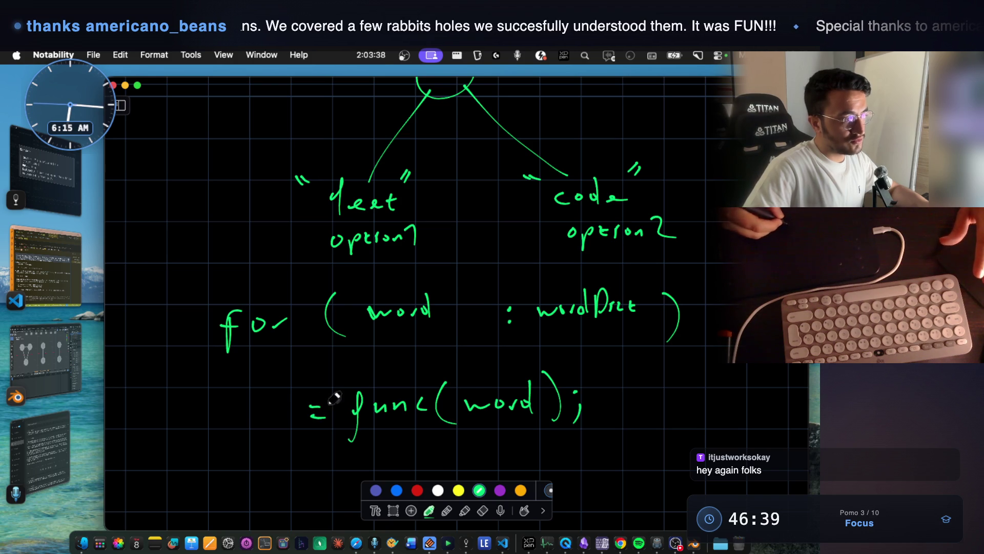
Write text before func(word) and a TRUE label beside the leet branch.
{"action": "mouse_move", "coordinate": [225, 401]}
{"action": "left_mouse_down"}
{"action": "mouse_move", "coordinate": [250, 399]}
{"action": "mouse_move", "coordinate": [251, 423]}
{"action": "mouse_move", "coordinate": [293, 421]}
{"action": "left_mouse_up"}
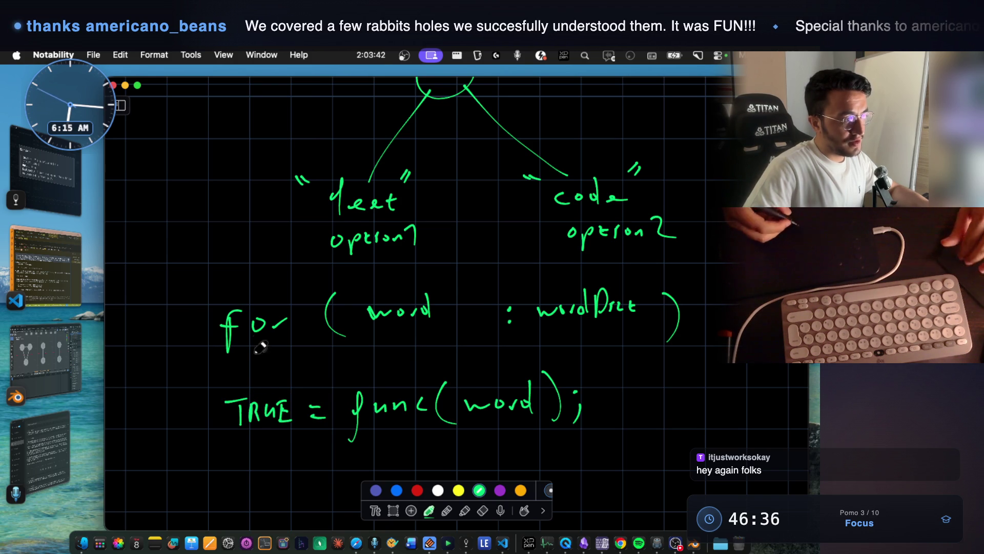
{"action": "scroll", "coordinate": [308, 359], "scroll_direction": "down", "scroll_amount": 2}
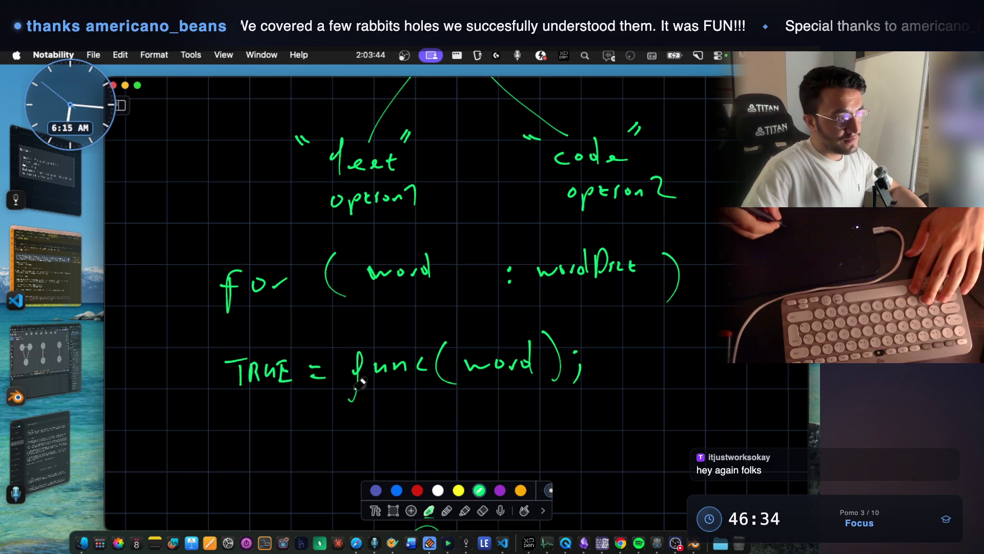
{"action": "scroll", "coordinate": [532, 235], "scroll_direction": "up", "scroll_amount": 4}
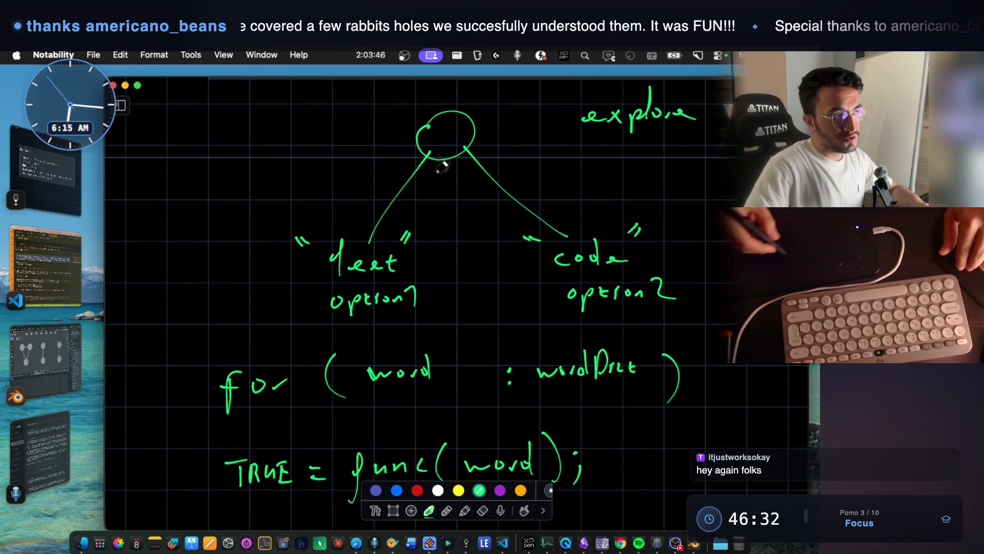
{"action": "scroll", "coordinate": [480, 236], "scroll_direction": "up", "scroll_amount": 3}
{"action": "mouse_move", "coordinate": [335, 309]}
{"action": "left_mouse_down"}
{"action": "mouse_move", "coordinate": [372, 245]}
{"action": "mouse_move", "coordinate": [374, 255]}
{"action": "left_mouse_up"}
{"action": "left_click_drag", "start_coordinate": [284, 273], "coordinate": [293, 250]}
{"action": "mouse_move", "coordinate": [296, 271]}
{"action": "left_mouse_down"}
{"action": "mouse_move", "coordinate": [308, 250]}
{"action": "mouse_move", "coordinate": [334, 264]}
{"action": "mouse_move", "coordinate": [336, 254]}
{"action": "left_mouse_up"}
Draw an arrow from the circle up to a TRUE label and underline func(word).
{"action": "mouse_move", "coordinate": [439, 194]}
{"action": "left_mouse_down"}
{"action": "mouse_move", "coordinate": [504, 163]}
{"action": "mouse_move", "coordinate": [530, 175]}
{"action": "mouse_move", "coordinate": [539, 152]}
{"action": "left_mouse_up"}
{"action": "mouse_move", "coordinate": [549, 154]}
{"action": "left_mouse_down"}
{"action": "mouse_move", "coordinate": [553, 167]}
{"action": "mouse_move", "coordinate": [601, 169]}
{"action": "left_mouse_up"}
{"action": "scroll", "coordinate": [564, 158], "scroll_direction": "down", "scroll_amount": 3}
{"action": "scroll", "coordinate": [564, 158], "scroll_direction": "down", "scroll_amount": 5}
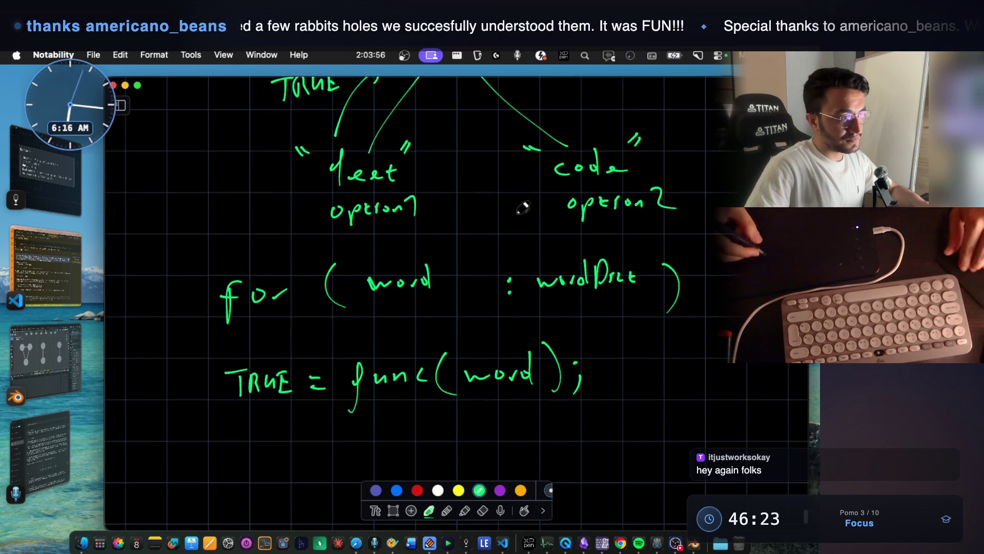
{"action": "mouse_move", "coordinate": [358, 375]}
{"action": "left_mouse_down"}
{"action": "mouse_move", "coordinate": [544, 377]}
{"action": "mouse_move", "coordinate": [379, 389]}
{"action": "left_mouse_up"}
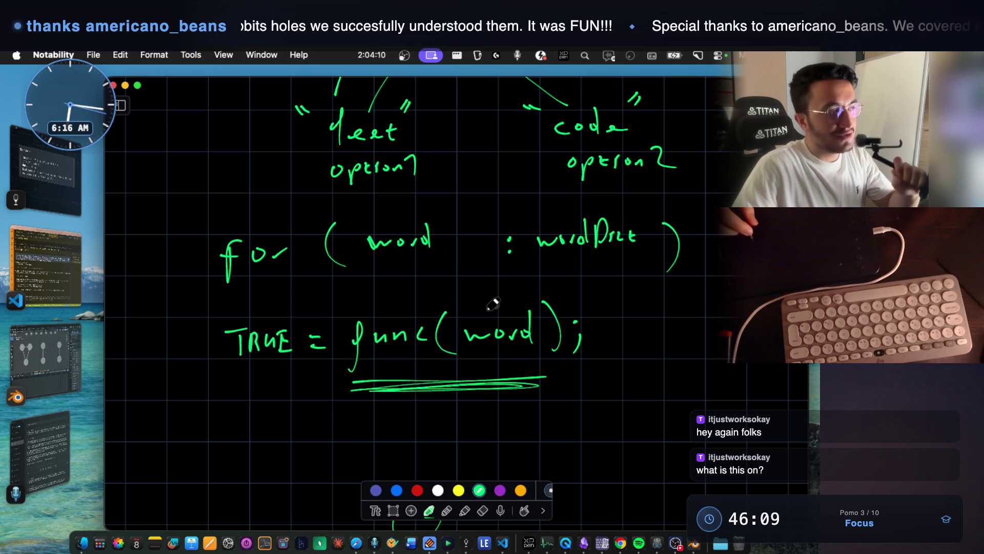
{"action": "left_click", "coordinate": [46, 170]}
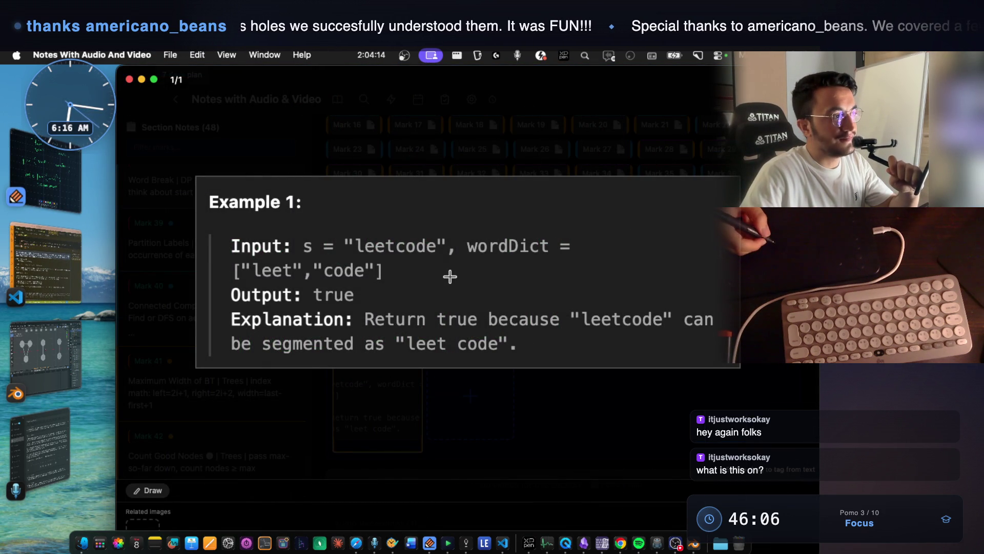
Close and re-enlarge Example 1, showing 'leetcode' segmented as 'leet code'.
{"action": "left_click", "coordinate": [471, 436]}
{"action": "left_click_drag", "start_coordinate": [384, 276], "coordinate": [335, 277]}
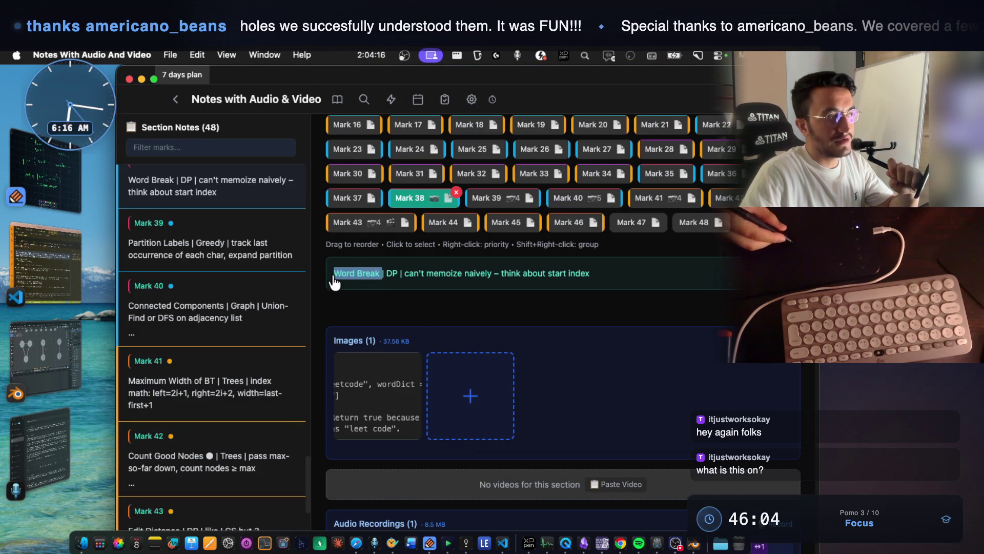
{"action": "left_click", "coordinate": [418, 377]}
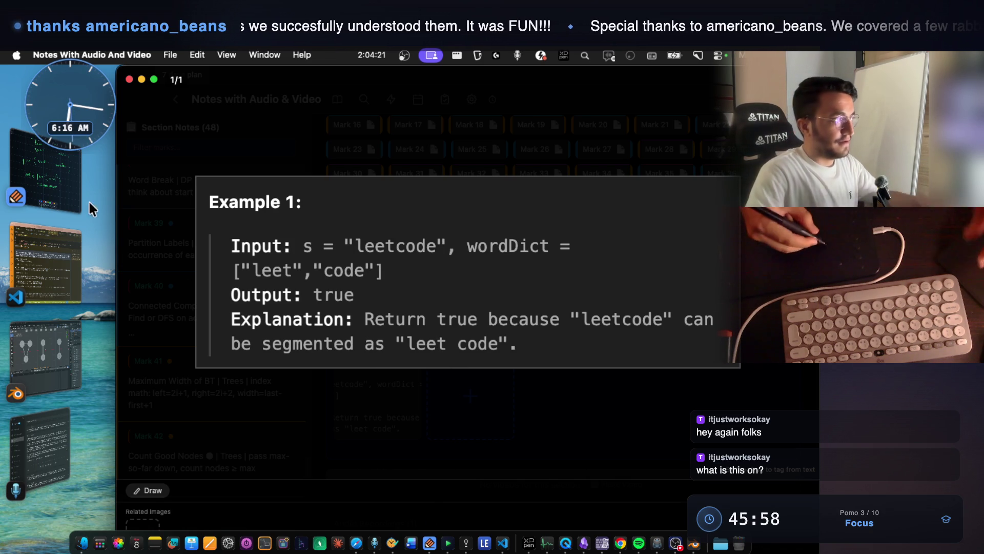
{"action": "left_click", "coordinate": [76, 191]}
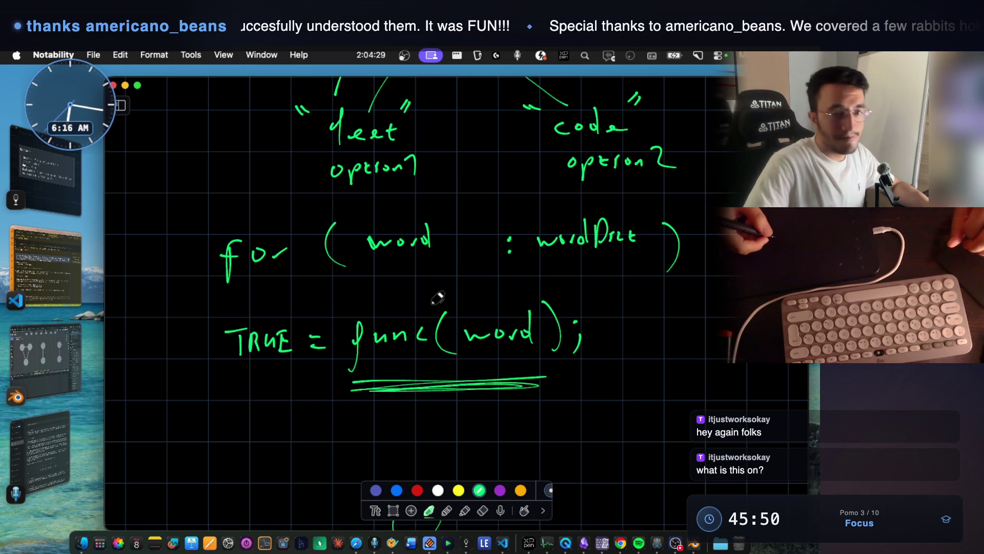
Underline wordDict more heavily, and circle leetcode and the input s in the pasted example.
{"action": "scroll", "coordinate": [506, 205], "scroll_direction": "up", "scroll_amount": 5}
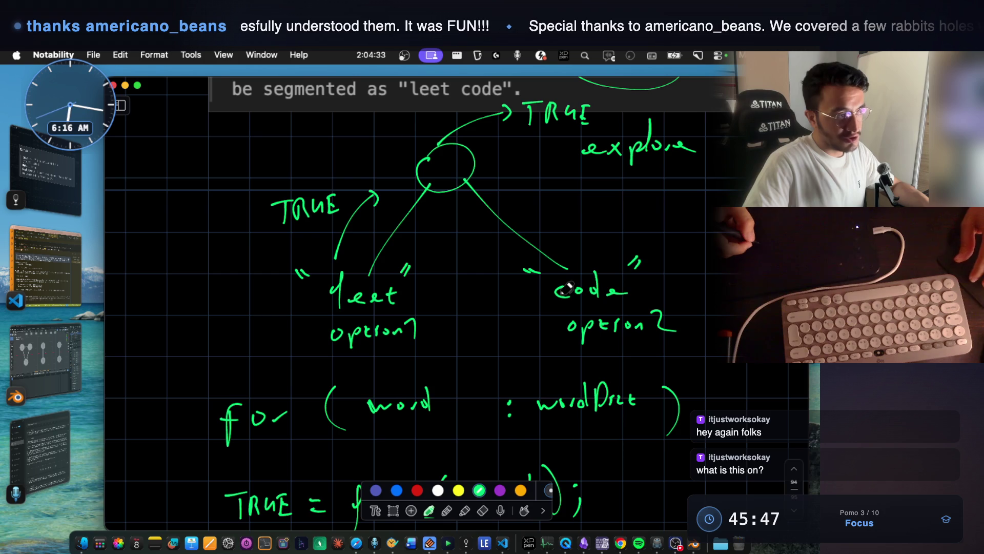
{"action": "scroll", "coordinate": [512, 289], "scroll_direction": "up", "scroll_amount": 5}
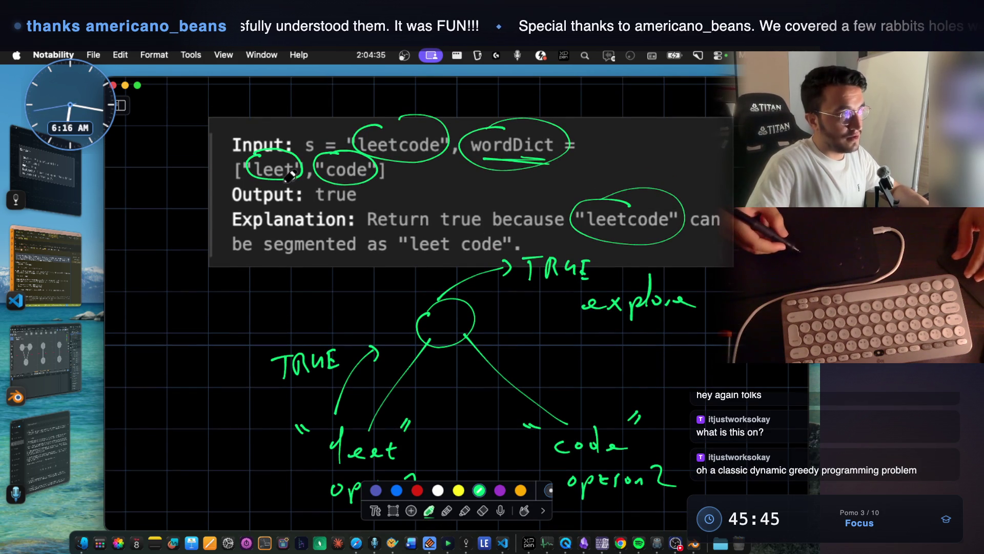
{"action": "left_click_drag", "start_coordinate": [488, 160], "coordinate": [539, 165]}
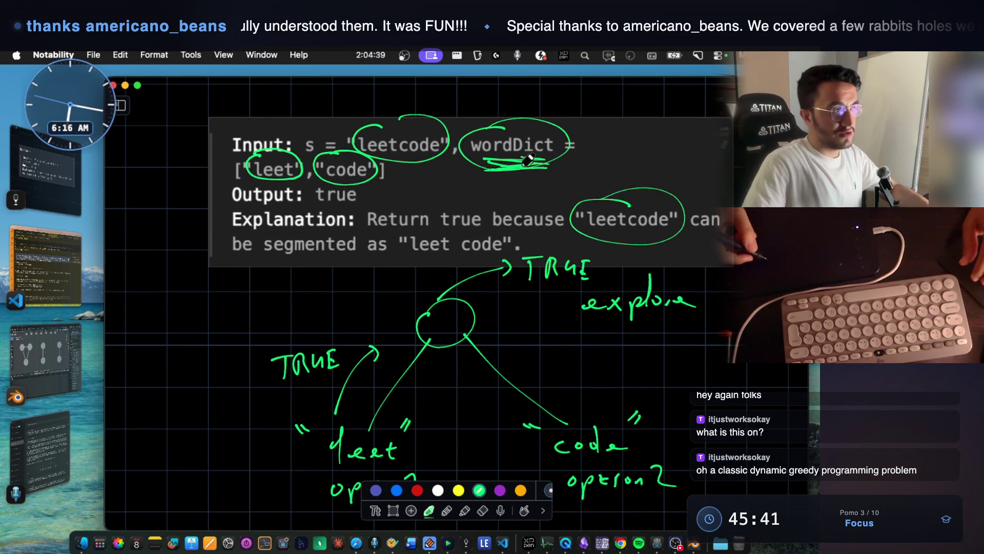
{"action": "left_click_drag", "start_coordinate": [374, 125], "coordinate": [378, 123]}
{"action": "left_click_drag", "start_coordinate": [314, 132], "coordinate": [318, 133]}
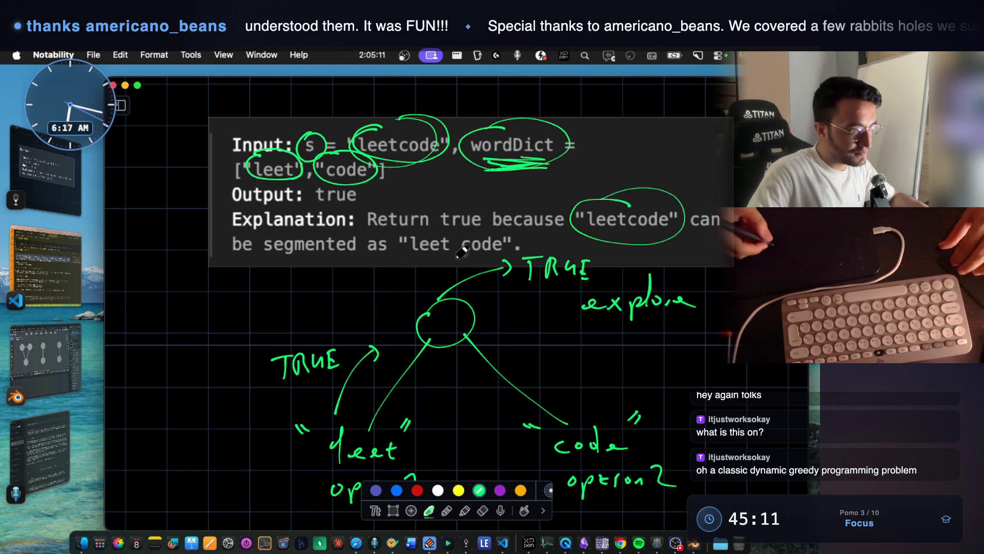
{"action": "scroll", "coordinate": [403, 303], "scroll_direction": "down", "scroll_amount": 5}
{"action": "scroll", "coordinate": [364, 320], "scroll_direction": "down", "scroll_amount": 4}
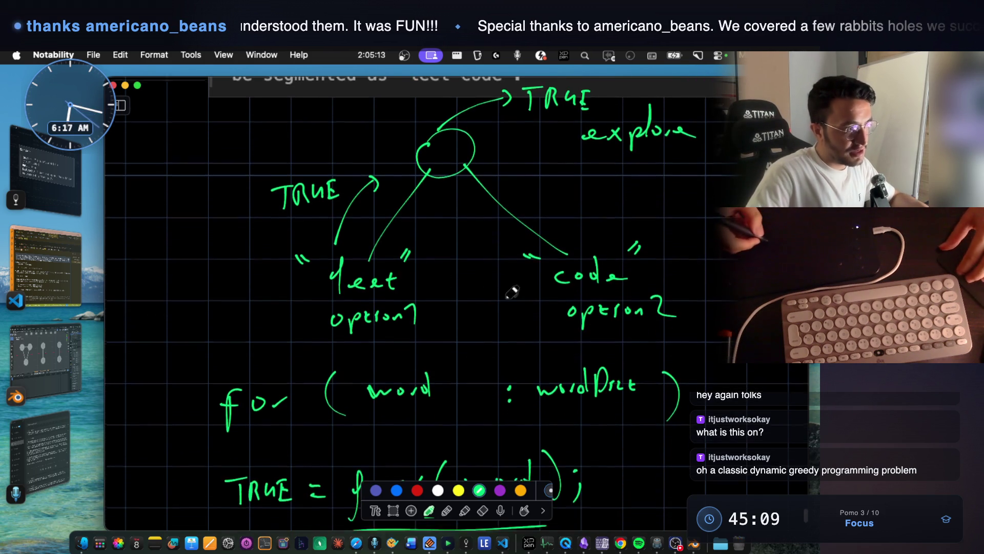
{"action": "scroll", "coordinate": [461, 367], "scroll_direction": "down", "scroll_amount": 2}
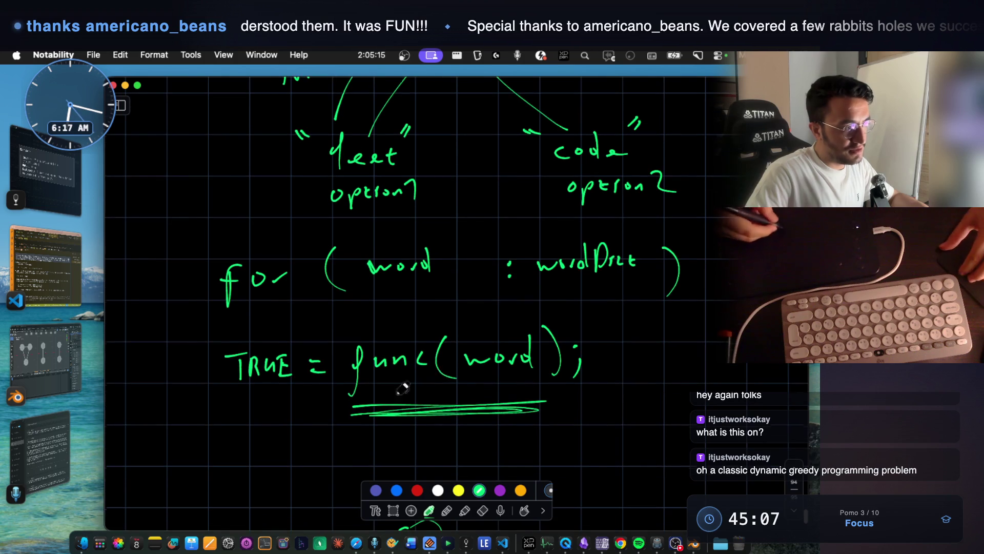
Add the comment '// making choice' after func(word); and thicken its underline.
{"action": "mouse_move", "coordinate": [610, 336]}
{"action": "left_mouse_down"}
{"action": "mouse_move", "coordinate": [601, 365]}
{"action": "mouse_move", "coordinate": [659, 367]}
{"action": "mouse_move", "coordinate": [710, 354]}
{"action": "left_mouse_up"}
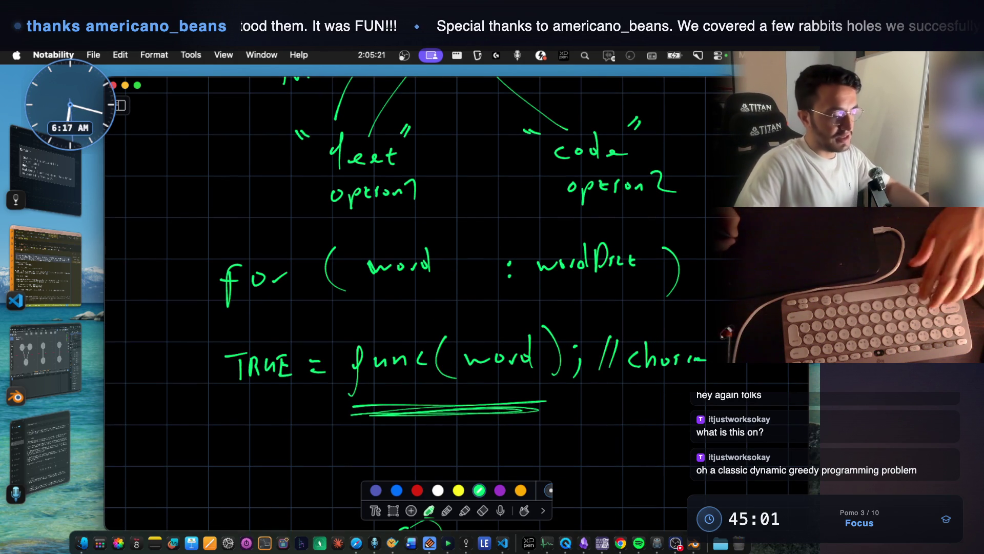
{"action": "key", "text": "super+z"}
{"action": "key", "text": "super+z"}
{"action": "key", "text": "super+z"}
{"action": "key", "text": "super+z"}
{"action": "left_click_drag", "start_coordinate": [635, 353], "coordinate": [685, 366]}
{"action": "mouse_move", "coordinate": [688, 328]}
{"action": "left_mouse_down"}
{"action": "mouse_move", "coordinate": [695, 355]}
{"action": "mouse_move", "coordinate": [670, 399]}
{"action": "mouse_move", "coordinate": [701, 402]}
{"action": "mouse_move", "coordinate": [728, 384]}
{"action": "mouse_move", "coordinate": [749, 403]}
{"action": "mouse_move", "coordinate": [697, 418]}
{"action": "left_mouse_up"}
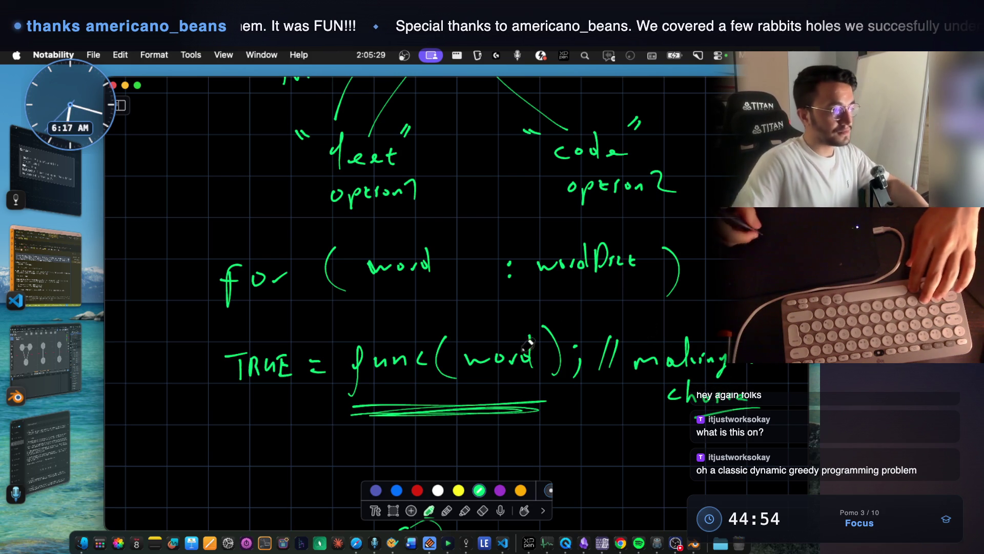
{"action": "mouse_move", "coordinate": [372, 405]}
{"action": "left_mouse_down"}
{"action": "mouse_move", "coordinate": [358, 408]}
{"action": "mouse_move", "coordinate": [379, 409]}
{"action": "left_mouse_up"}
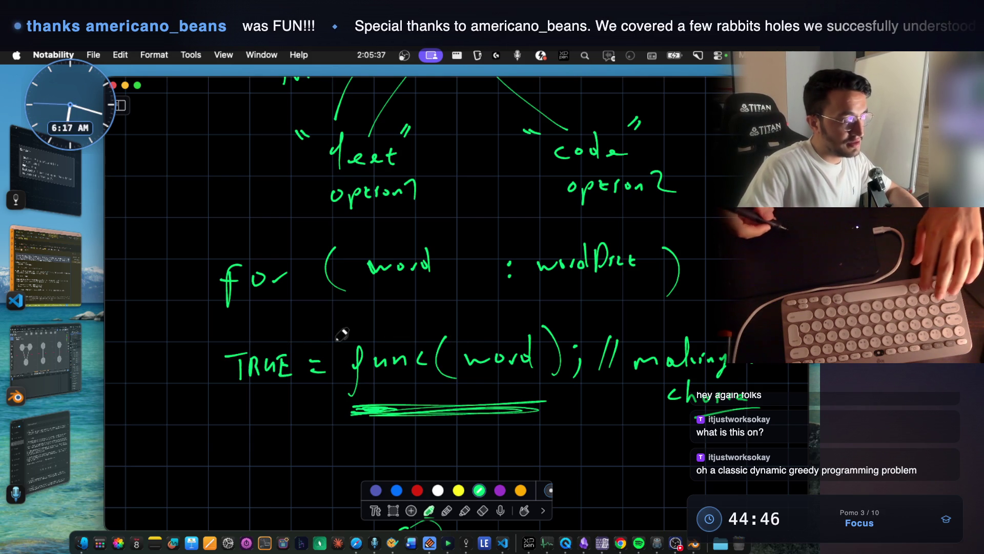
Erase TRUE from the start of the func(word) line.
{"action": "scroll", "coordinate": [411, 323], "scroll_direction": "down", "scroll_amount": 2}
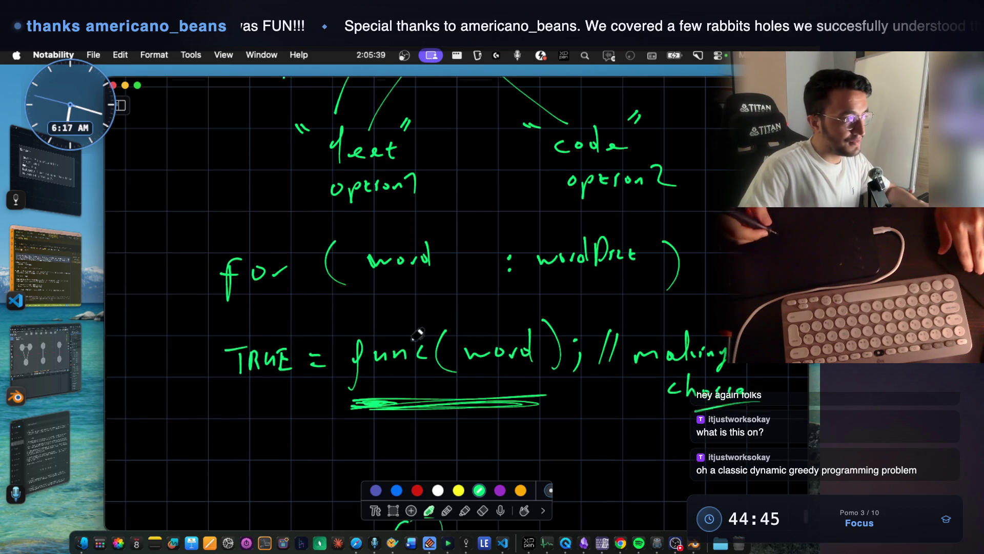
{"action": "left_click", "coordinate": [483, 509]}
{"action": "mouse_move", "coordinate": [241, 352]}
{"action": "left_mouse_down"}
{"action": "mouse_move", "coordinate": [257, 341]}
{"action": "mouse_move", "coordinate": [299, 359]}
{"action": "left_mouse_up"}
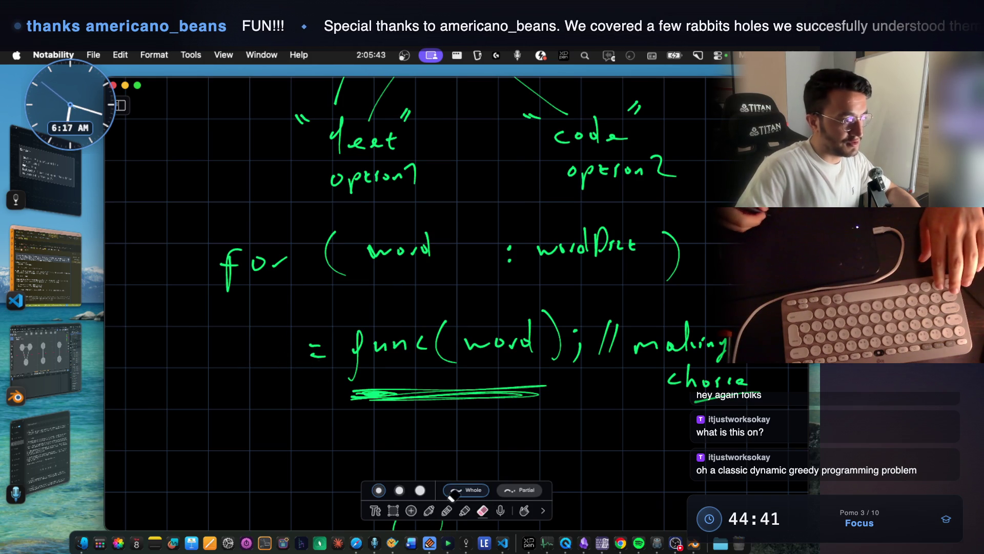
Erase the equals sign and rewrite the line in green as if (func(word)).
{"action": "left_click", "coordinate": [429, 510]}
{"action": "scroll", "coordinate": [438, 352], "scroll_direction": "down", "scroll_amount": 3}
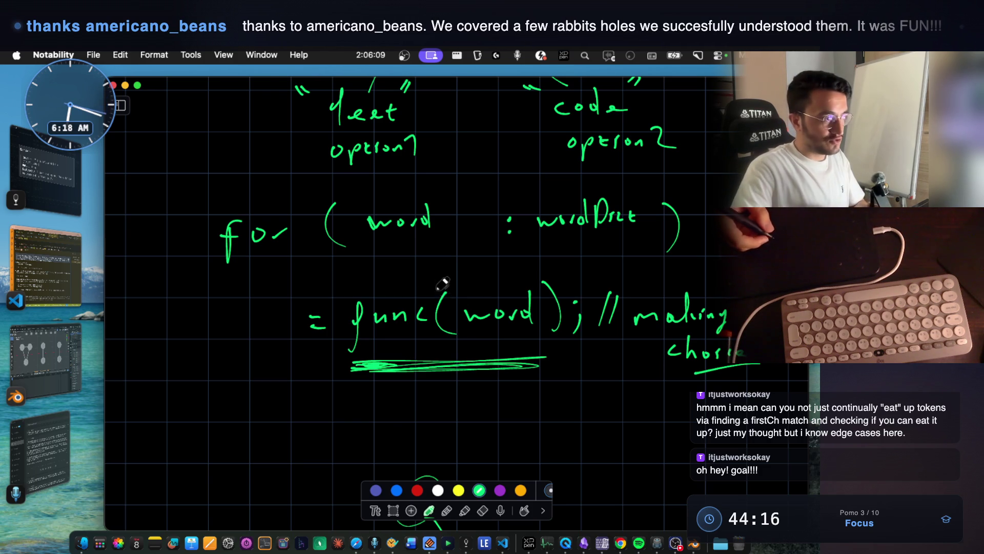
{"action": "key", "text": "e"}
{"action": "left_click", "coordinate": [318, 328]}
{"action": "left_click", "coordinate": [318, 314]}
{"action": "left_click", "coordinate": [429, 510]}
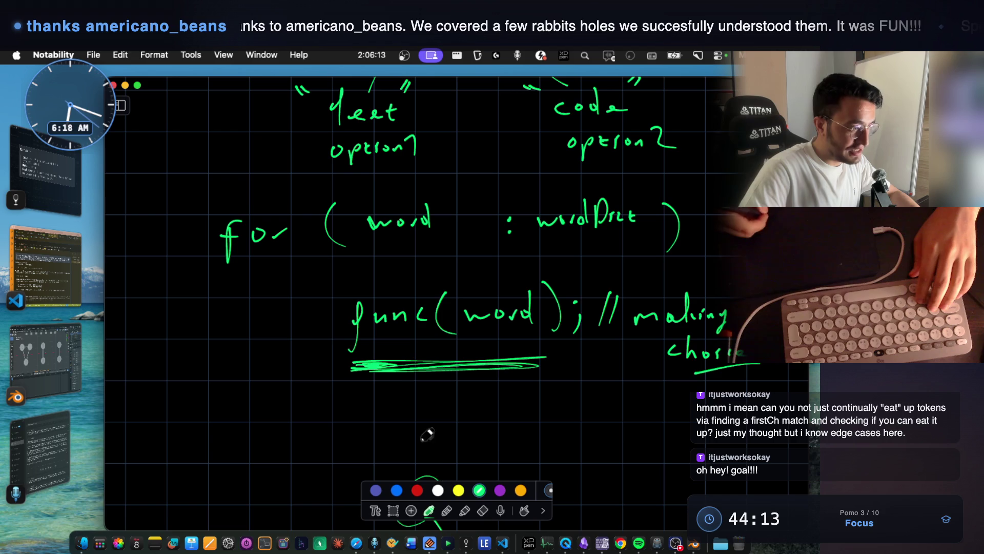
{"action": "left_click_drag", "start_coordinate": [307, 307], "coordinate": [309, 352]}
{"action": "left_click_drag", "start_coordinate": [348, 284], "coordinate": [354, 365]}
{"action": "left_click_drag", "start_coordinate": [563, 275], "coordinate": [567, 362]}
Write return True; on the line below the if statement.
{"action": "mouse_move", "coordinate": [371, 419]}
{"action": "left_mouse_down"}
{"action": "mouse_move", "coordinate": [383, 403]}
{"action": "mouse_move", "coordinate": [434, 418]}
{"action": "left_mouse_up"}
{"action": "mouse_move", "coordinate": [426, 405]}
{"action": "left_mouse_down"}
{"action": "mouse_move", "coordinate": [502, 419]}
{"action": "mouse_move", "coordinate": [518, 390]}
{"action": "left_mouse_up"}
{"action": "mouse_move", "coordinate": [523, 416]}
{"action": "left_mouse_down"}
{"action": "mouse_move", "coordinate": [537, 397]}
{"action": "mouse_move", "coordinate": [557, 410]}
{"action": "mouse_move", "coordinate": [571, 406]}
{"action": "left_mouse_up"}
{"action": "left_click_drag", "start_coordinate": [580, 399], "coordinate": [583, 413]}
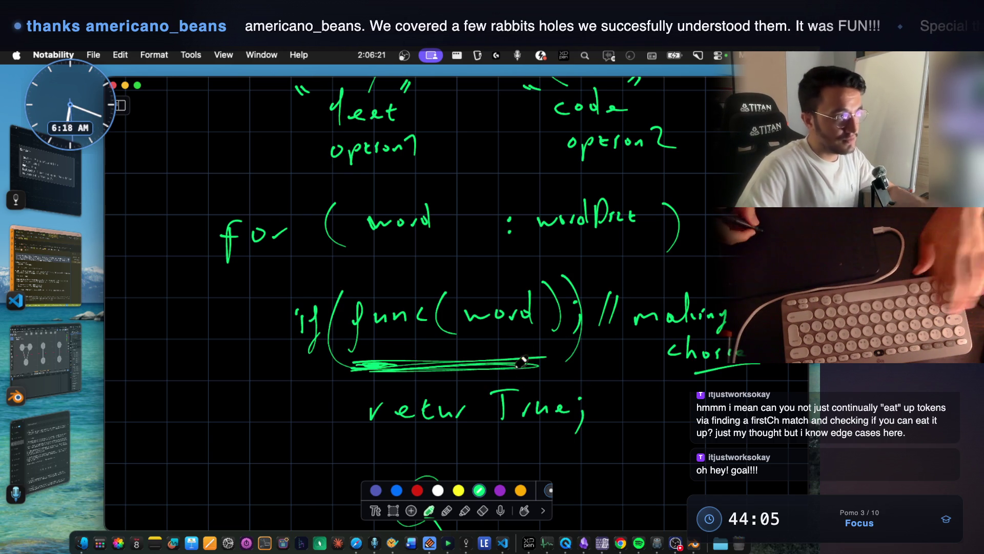
Draw an arrow from the code branch back up to the circle.
{"action": "scroll", "coordinate": [513, 200], "scroll_direction": "up", "scroll_amount": 5}
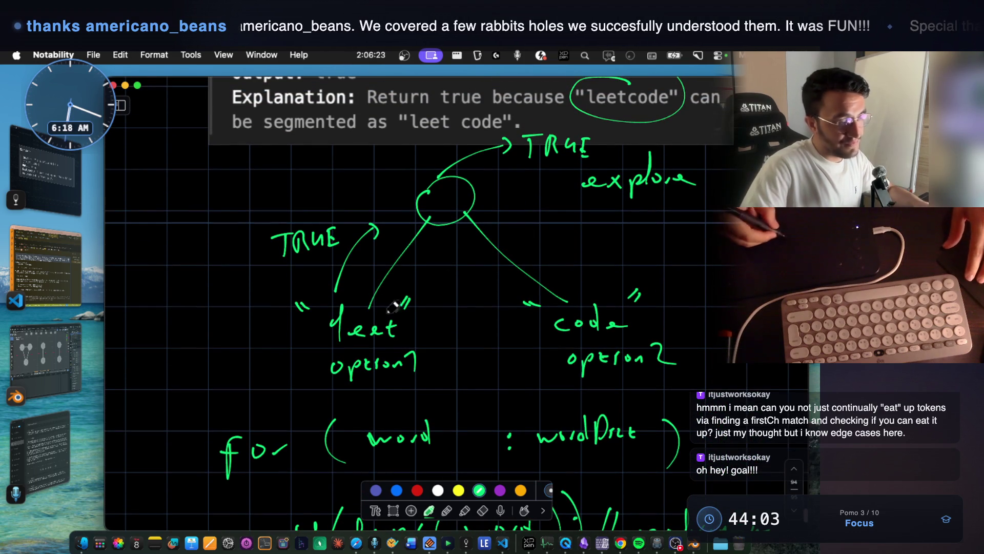
{"action": "mouse_move", "coordinate": [563, 284]}
{"action": "left_mouse_down"}
{"action": "mouse_move", "coordinate": [519, 222]}
{"action": "mouse_move", "coordinate": [508, 237]}
{"action": "left_mouse_up"}
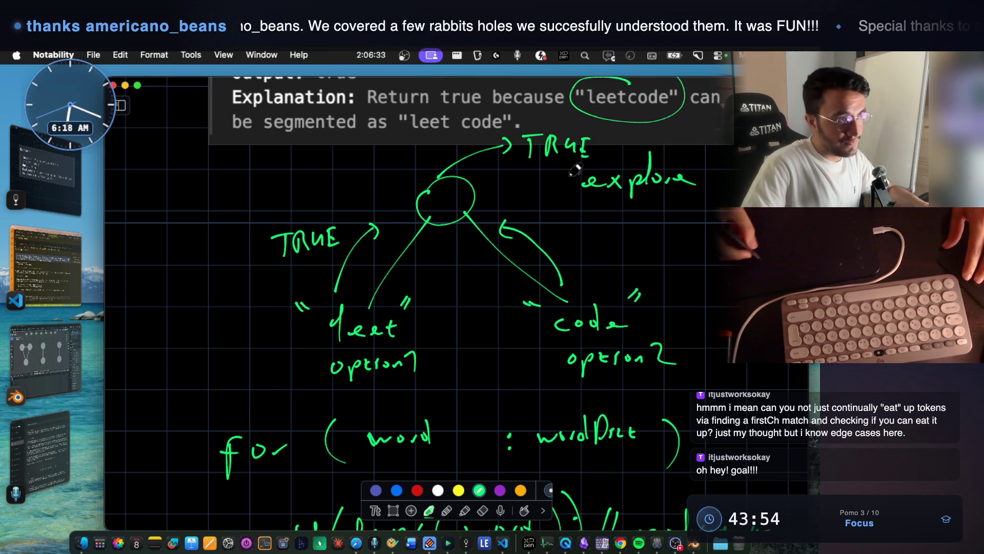
{"action": "scroll", "coordinate": [546, 211], "scroll_direction": "down", "scroll_amount": 5}
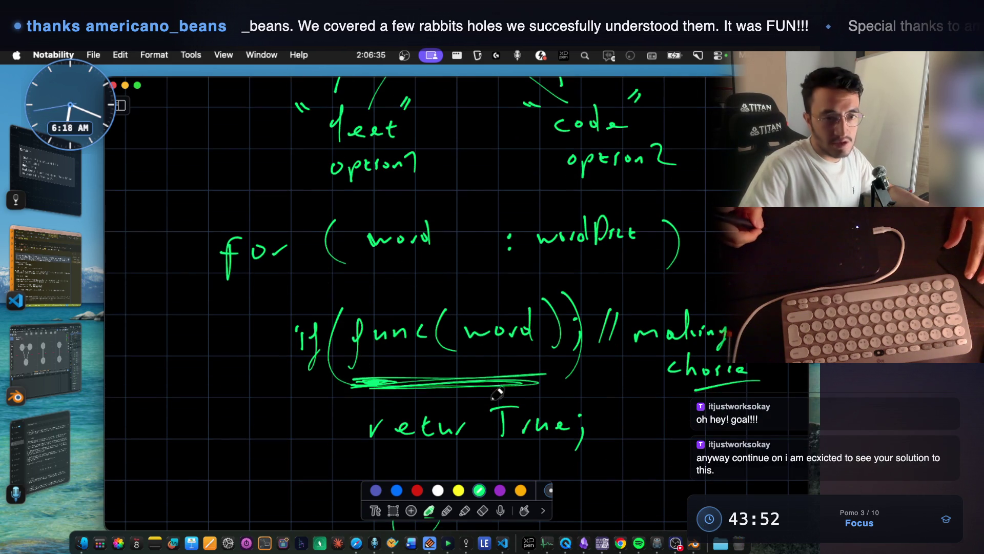